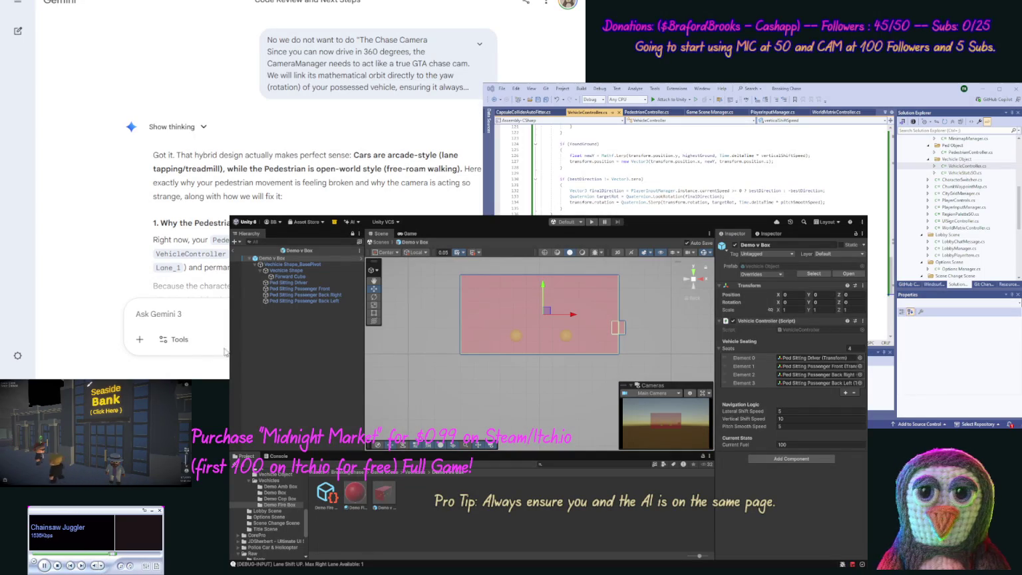
Read Gemini's proposed fixes, then send it 'Ok update our code for these fixes.'
{"action": "scroll", "coordinate": [127, 209], "scroll_direction": "down", "scroll_amount": 4}
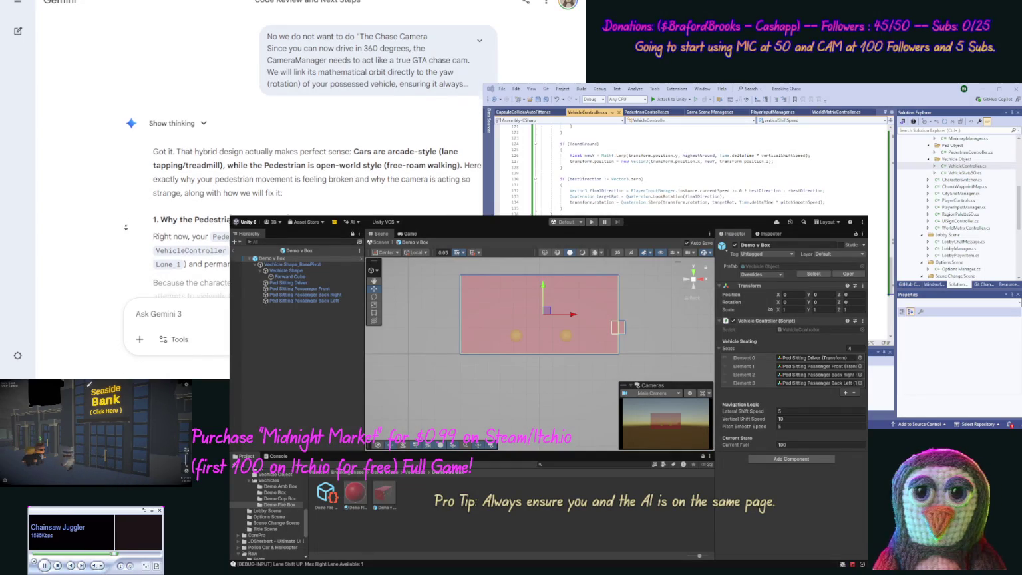
{"action": "scroll", "coordinate": [127, 237], "scroll_direction": "down", "scroll_amount": 1}
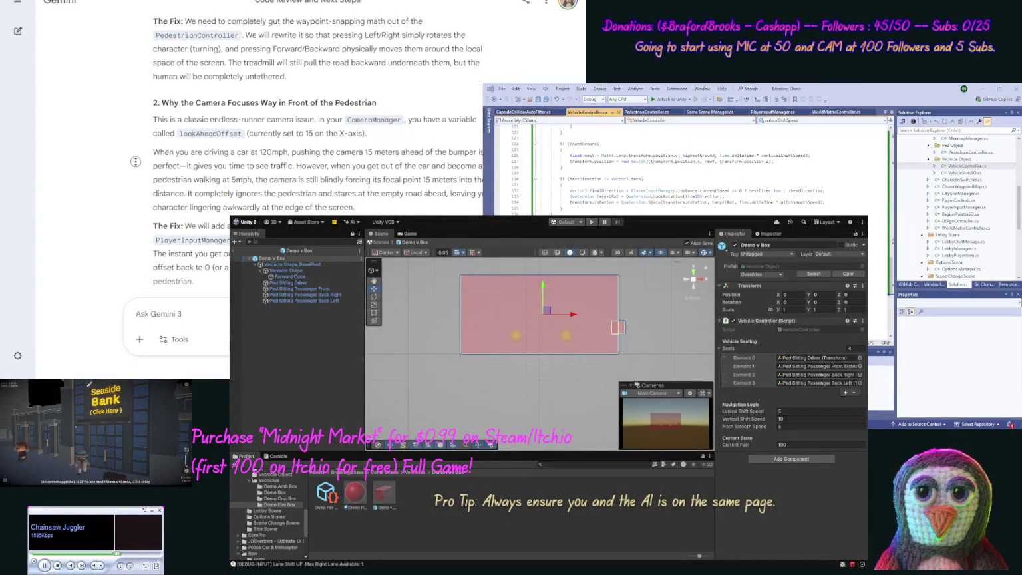
{"action": "scroll", "coordinate": [136, 166], "scroll_direction": "down", "scroll_amount": 1}
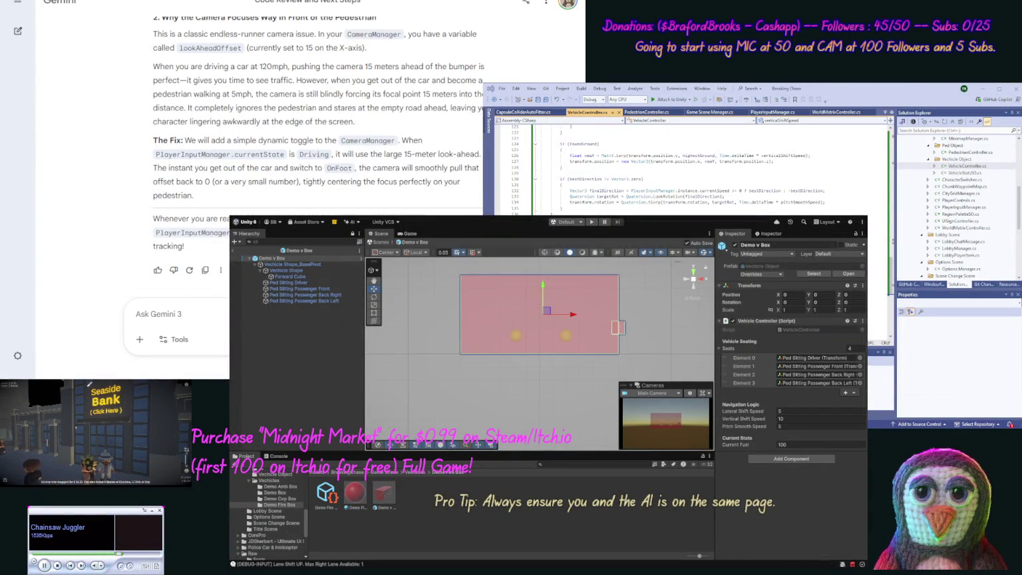
{"action": "left_click", "coordinate": [159, 313]}
{"action": "type", "text": "Ok update our "}
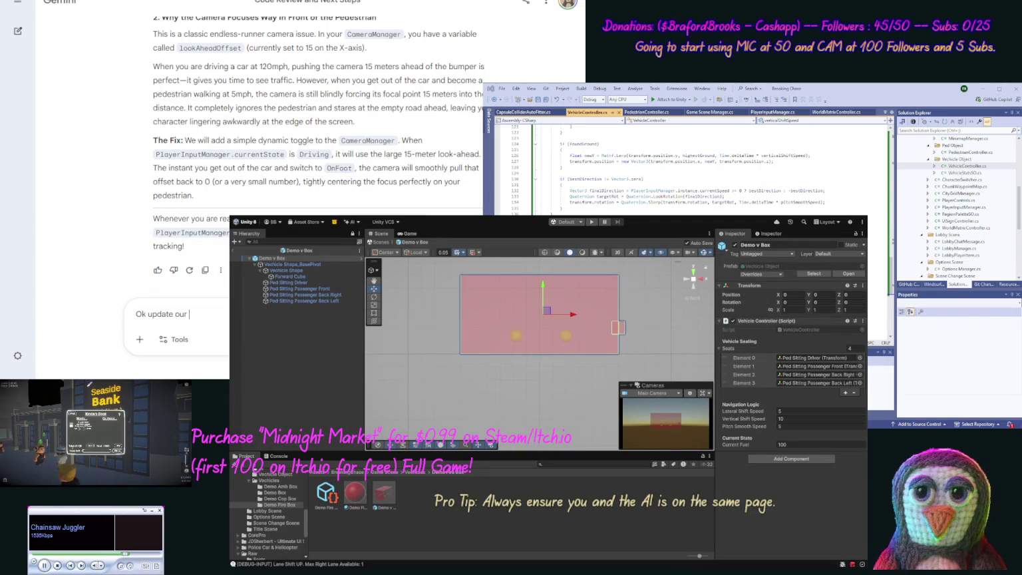
{"action": "type", "text": "code for "}
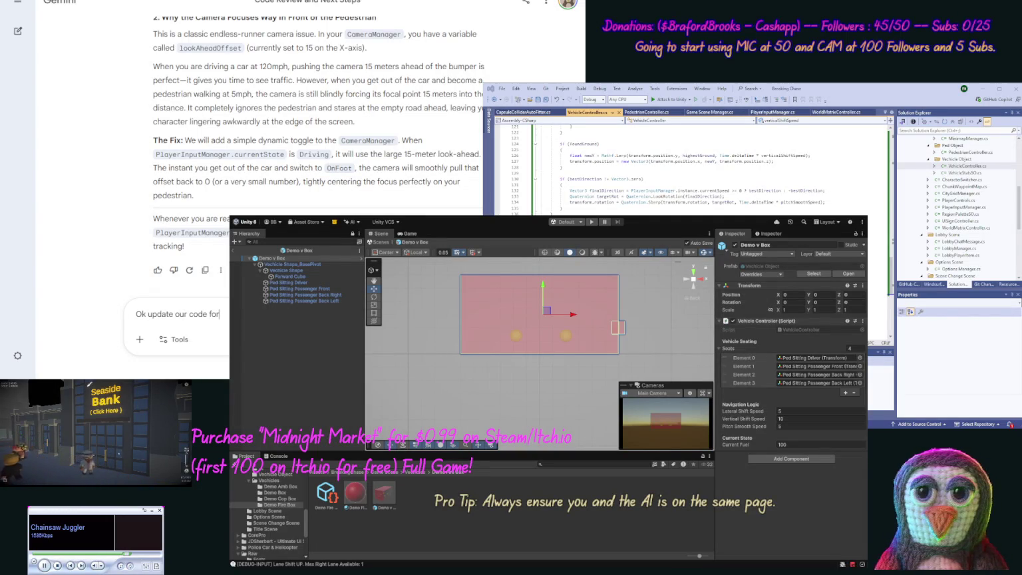
{"action": "type", "text": "th"}
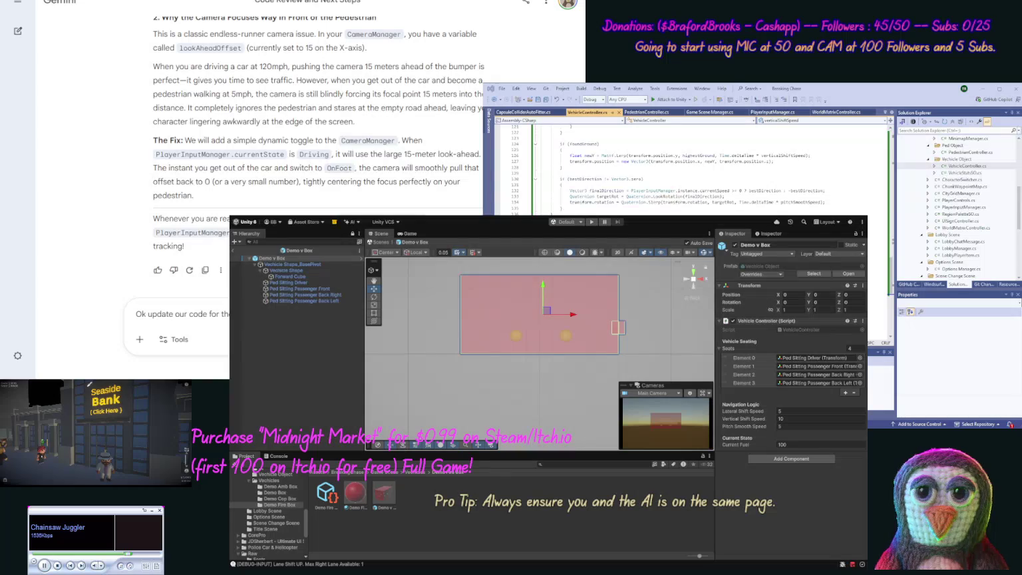
{"action": "key", "text": "Return"}
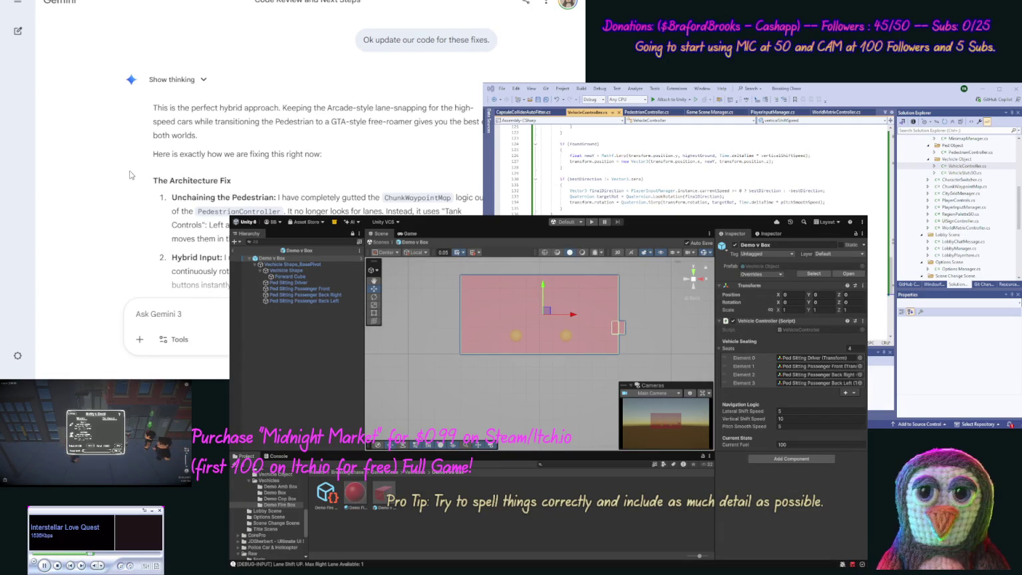
Replace all of PlayerInputManager.cs with Gemini's updated PlayerInputManager code
{"action": "scroll", "coordinate": [126, 190], "scroll_direction": "down", "scroll_amount": 2}
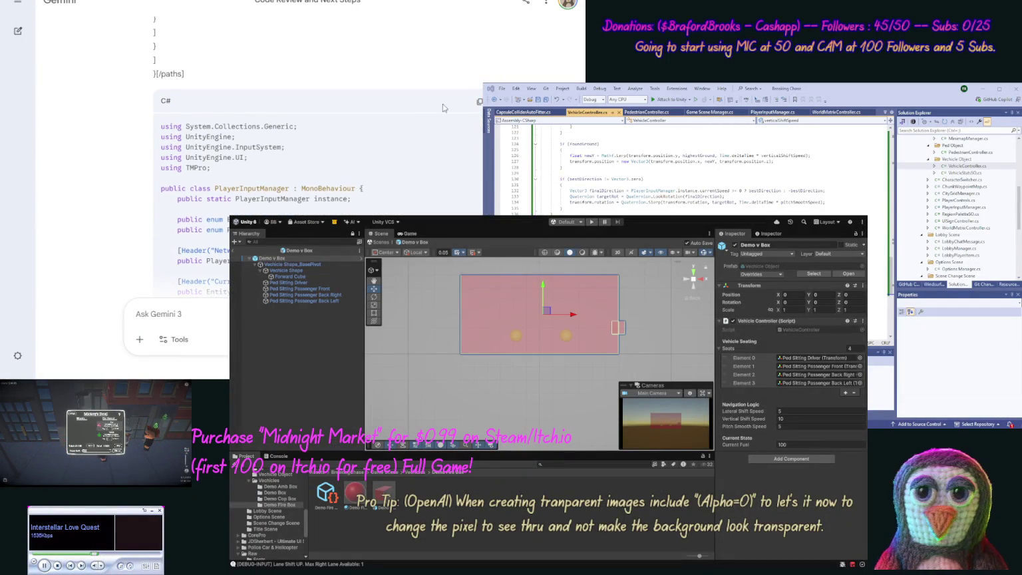
{"action": "left_click", "coordinate": [479, 101]}
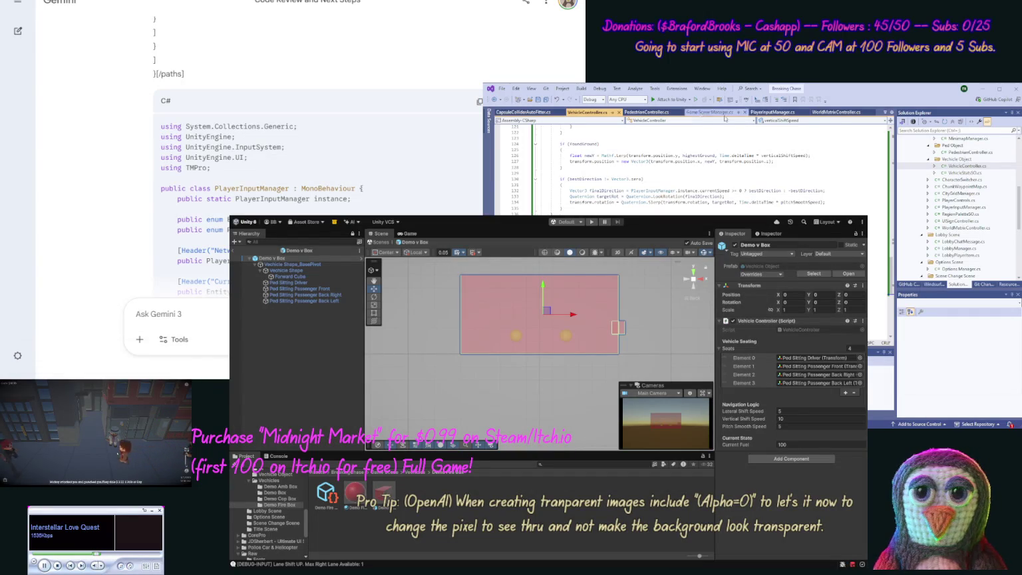
{"action": "left_click", "coordinate": [772, 111]}
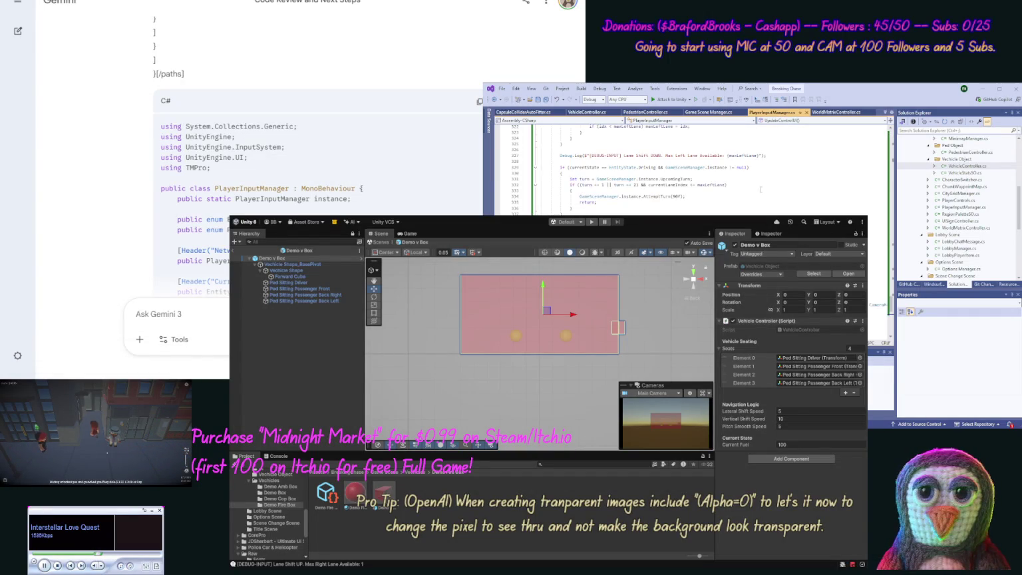
{"action": "key", "text": "ctrl+a"}
{"action": "key", "text": "ctrl+v"}
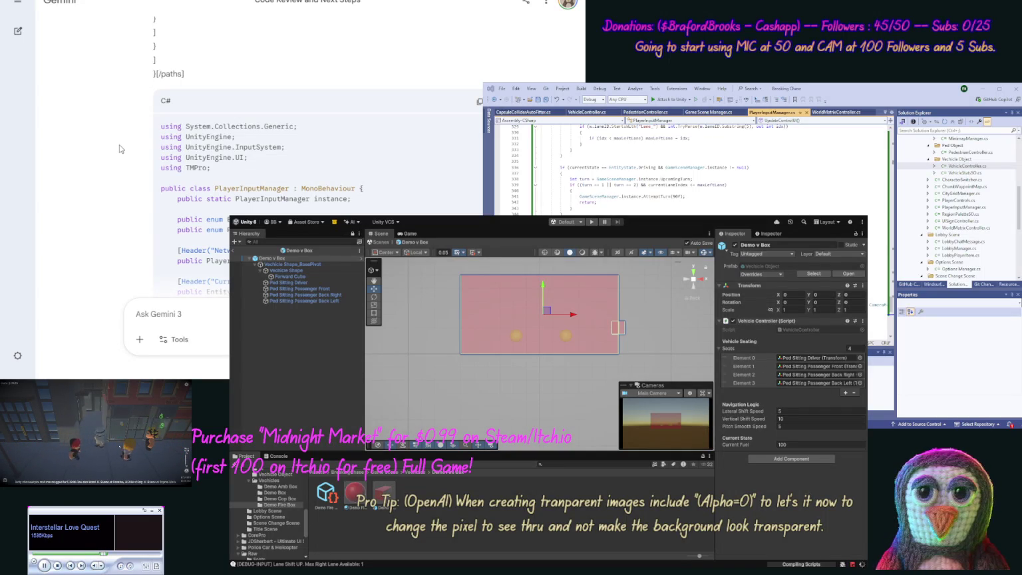
Copy Gemini's updated CameraManager code block to the clipboard
{"action": "scroll", "coordinate": [106, 199], "scroll_direction": "down", "scroll_amount": 10}
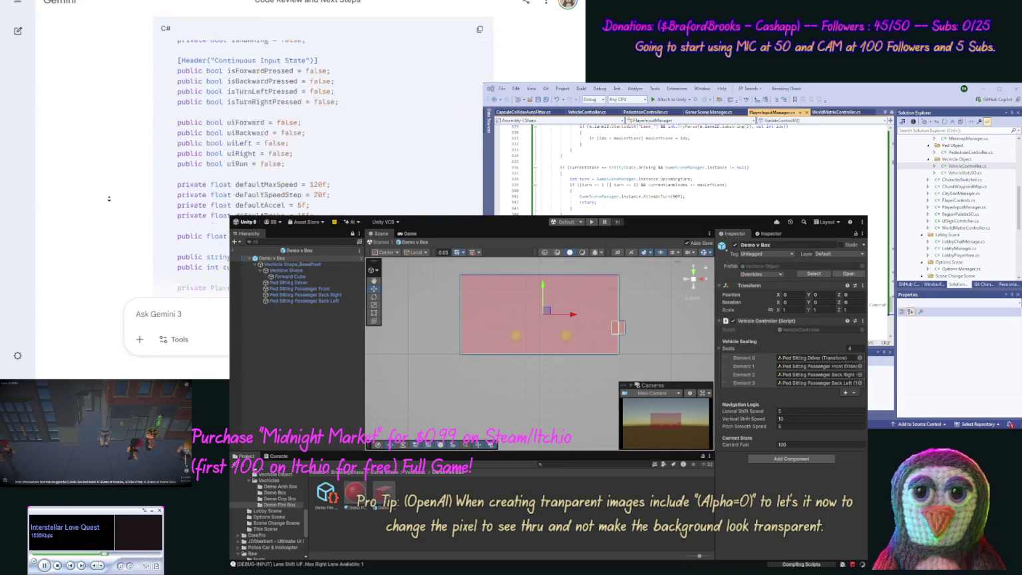
{"action": "scroll", "coordinate": [106, 199], "scroll_direction": "down", "scroll_amount": 10}
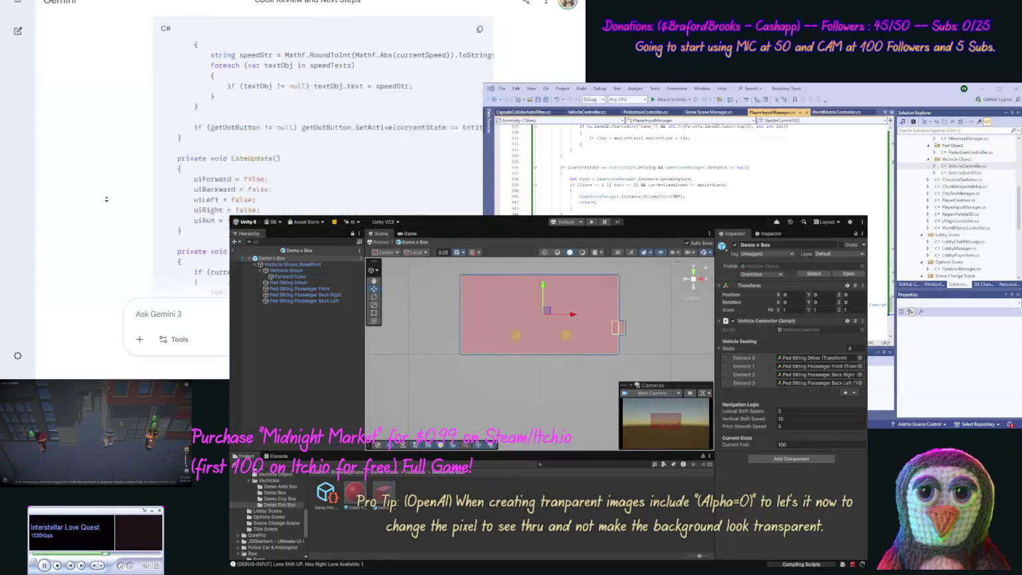
{"action": "scroll", "coordinate": [107, 199], "scroll_direction": "down", "scroll_amount": 10}
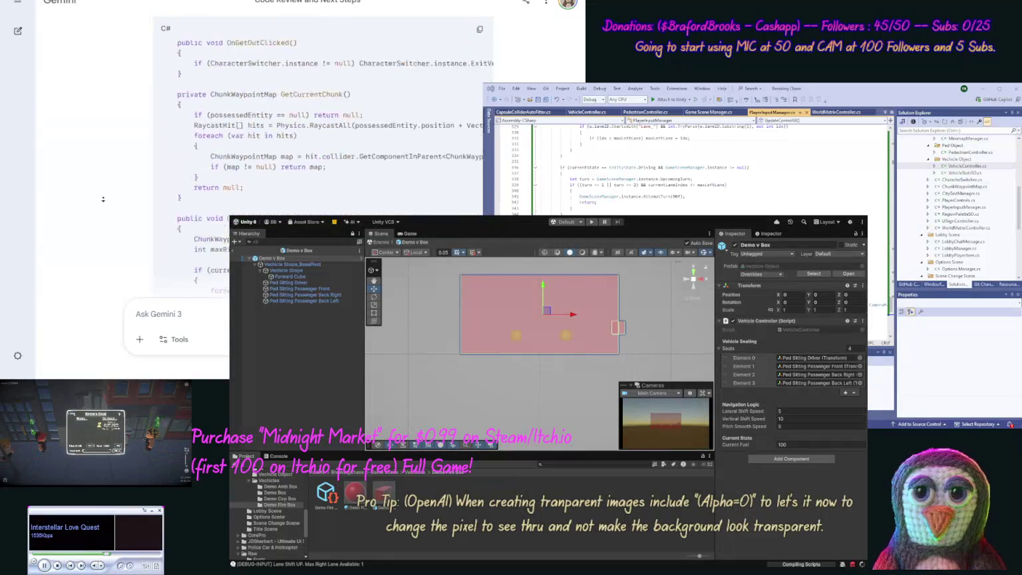
{"action": "scroll", "coordinate": [103, 199], "scroll_direction": "down", "scroll_amount": 10}
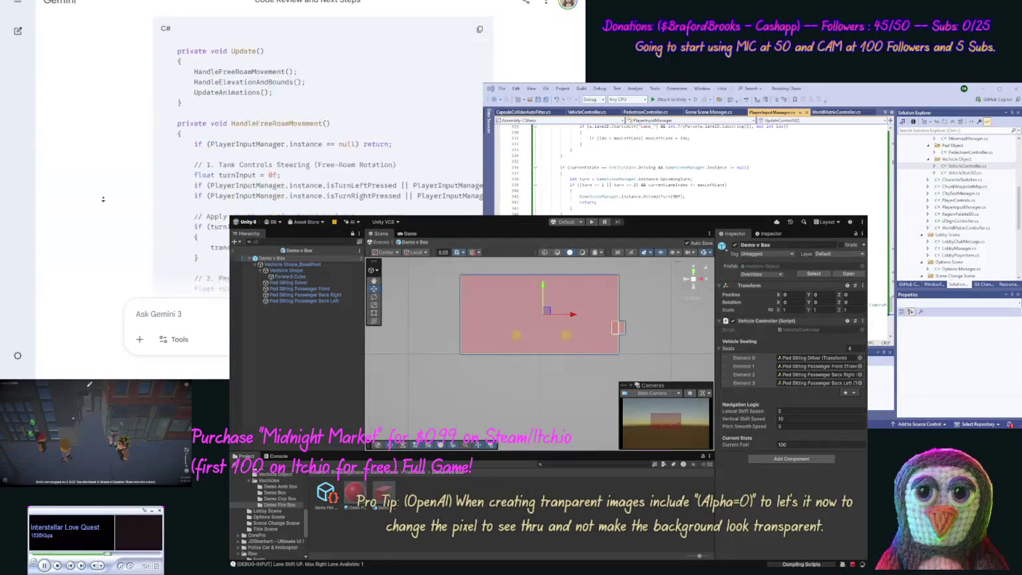
{"action": "scroll", "coordinate": [104, 198], "scroll_direction": "down", "scroll_amount": 10}
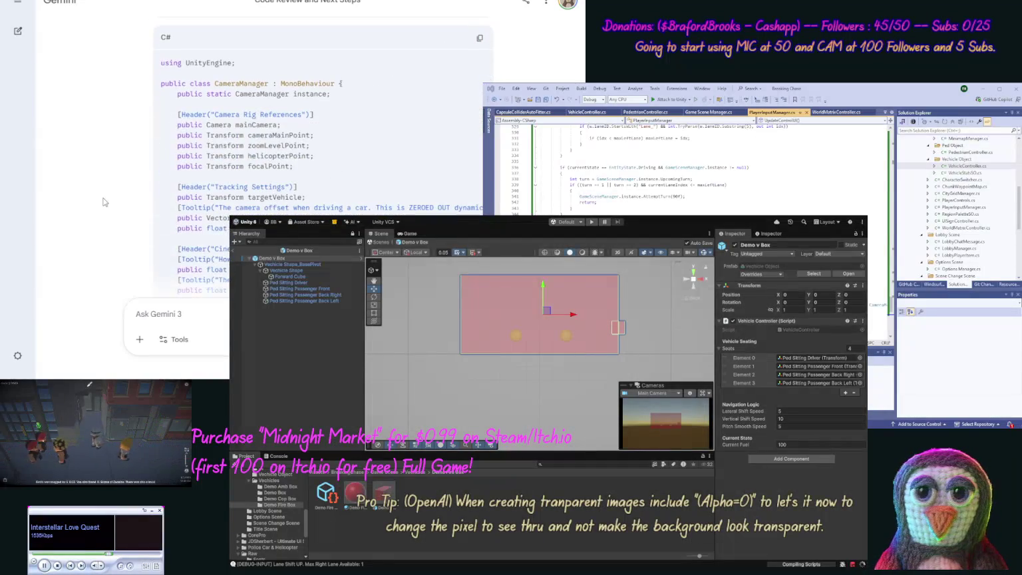
{"action": "left_click", "coordinate": [482, 39]}
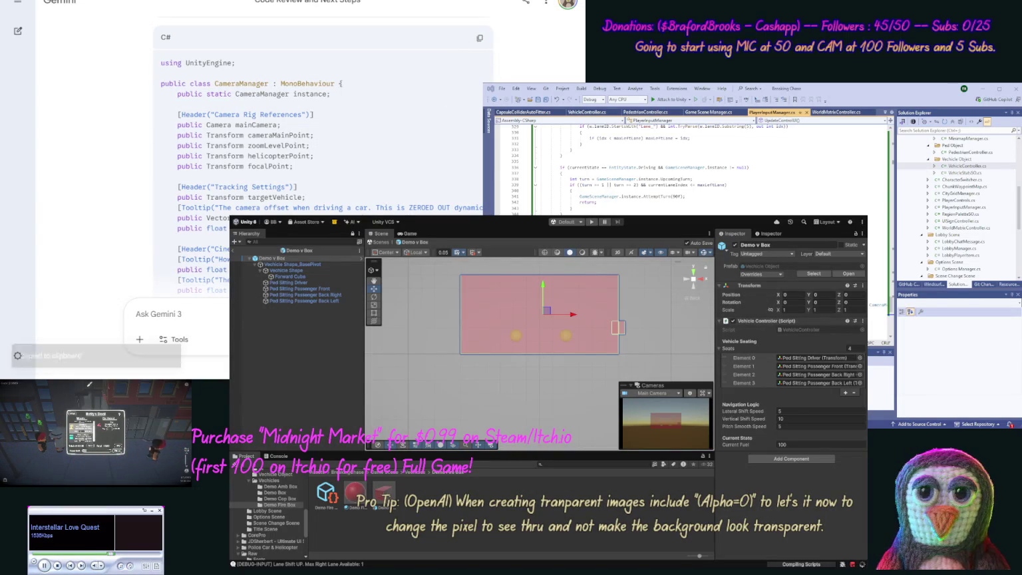
Replace all of Camera Manager.cs with the copied CameraManager code
{"action": "left_click_drag", "start_coordinate": [1018, 191], "coordinate": [1018, 181]}
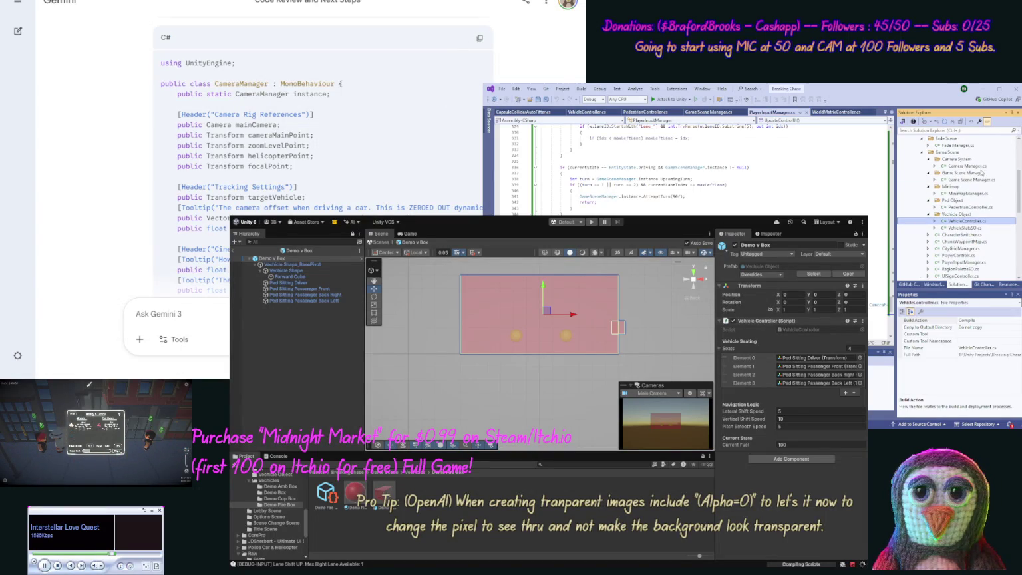
{"action": "left_click", "coordinate": [981, 172]}
{"action": "double_click", "coordinate": [964, 166]}
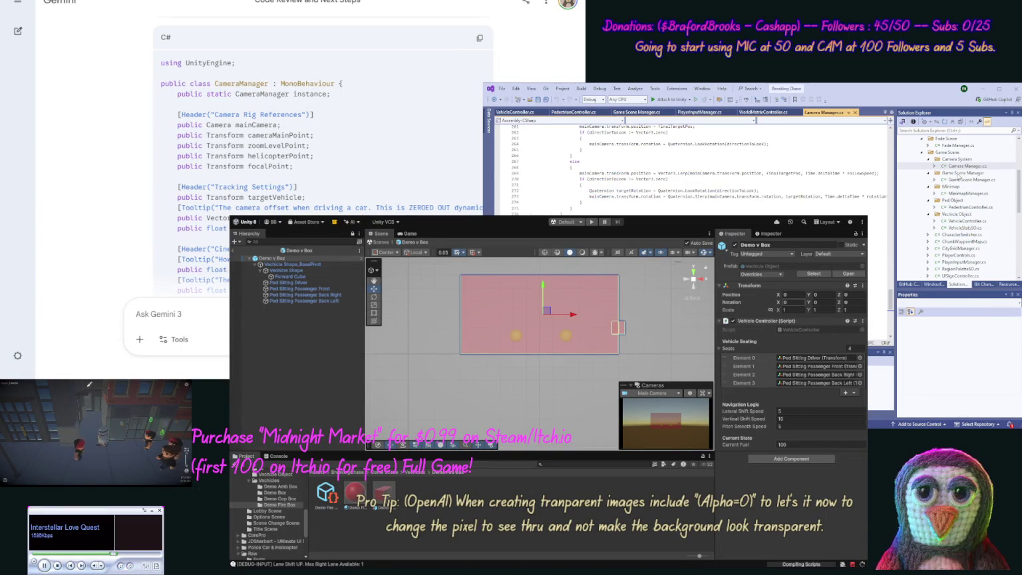
{"action": "key", "text": "ctrl+a"}
{"action": "key", "text": "ctrl+v"}
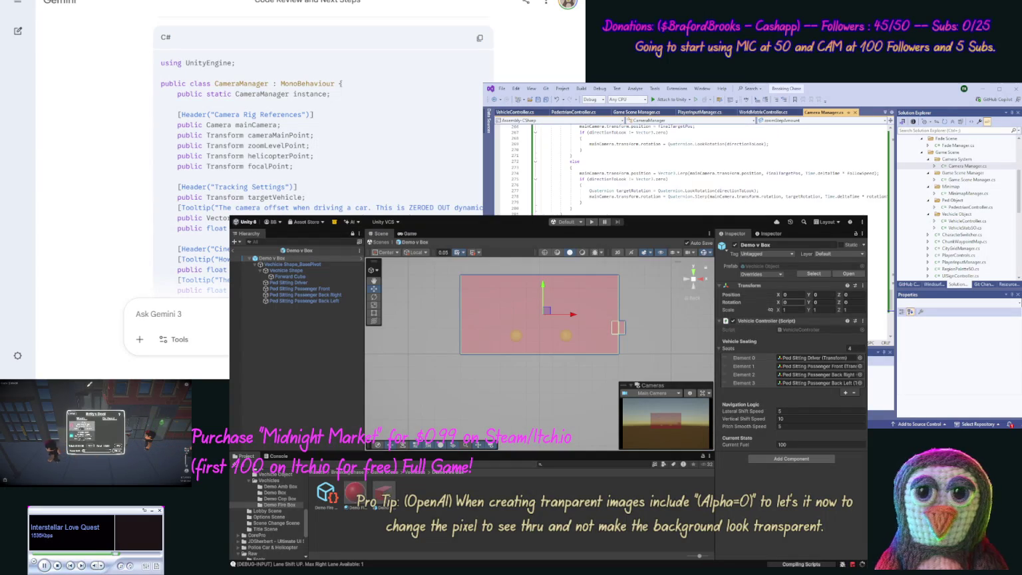
Copy Gemini's second C# code block, the updated pedestrian controller
{"action": "scroll", "coordinate": [137, 137], "scroll_direction": "down", "scroll_amount": 15}
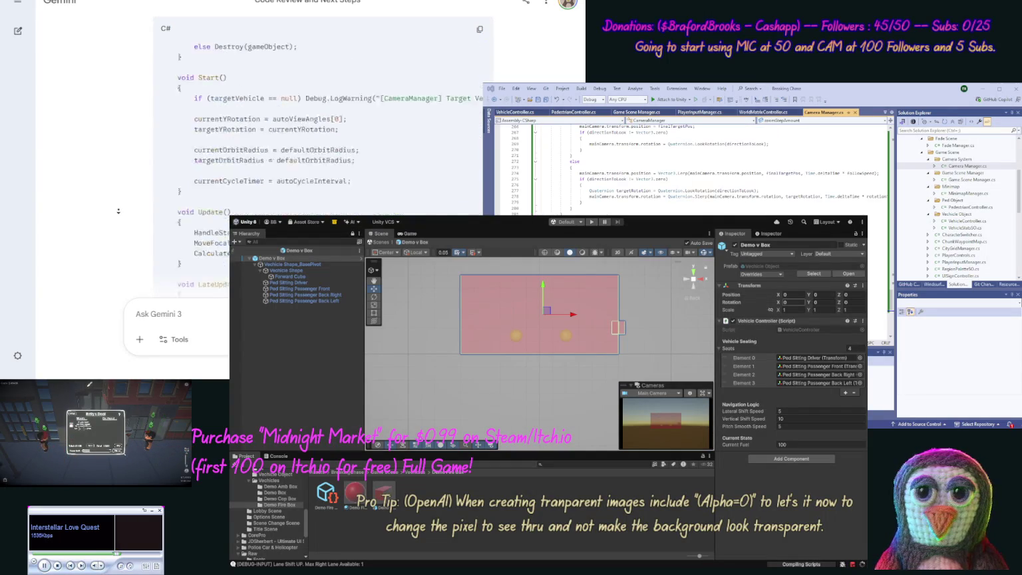
{"action": "scroll", "coordinate": [118, 211], "scroll_direction": "down", "scroll_amount": 10}
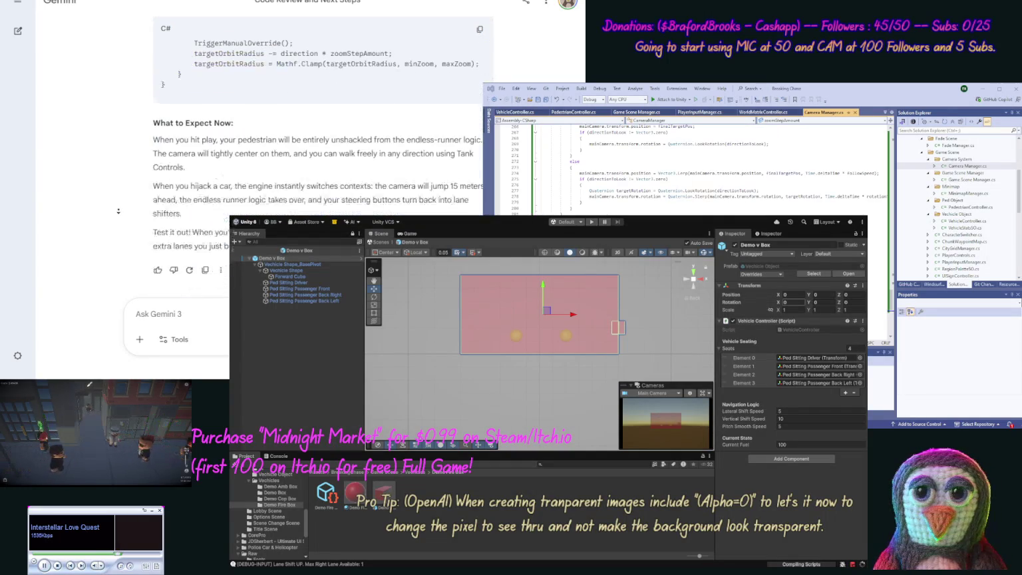
{"action": "scroll", "coordinate": [118, 210], "scroll_direction": "up", "scroll_amount": 10}
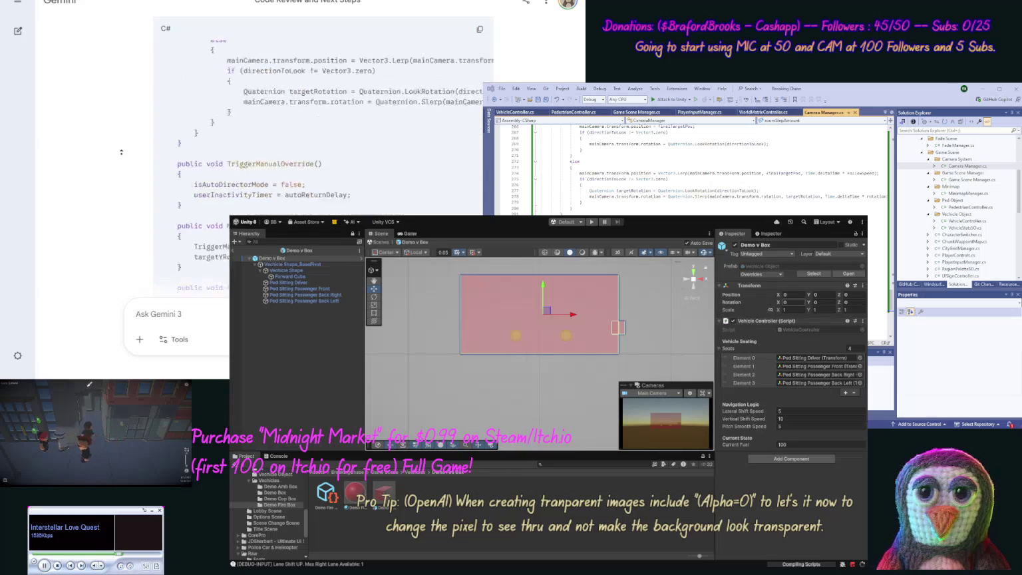
{"action": "scroll", "coordinate": [121, 152], "scroll_direction": "up", "scroll_amount": 8}
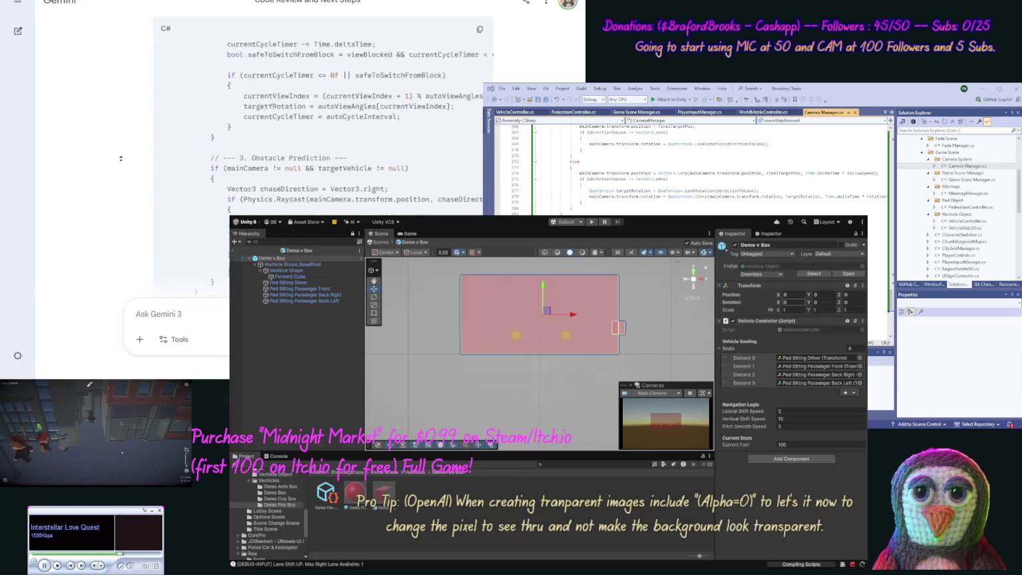
{"action": "scroll", "coordinate": [121, 153], "scroll_direction": "up", "scroll_amount": 10}
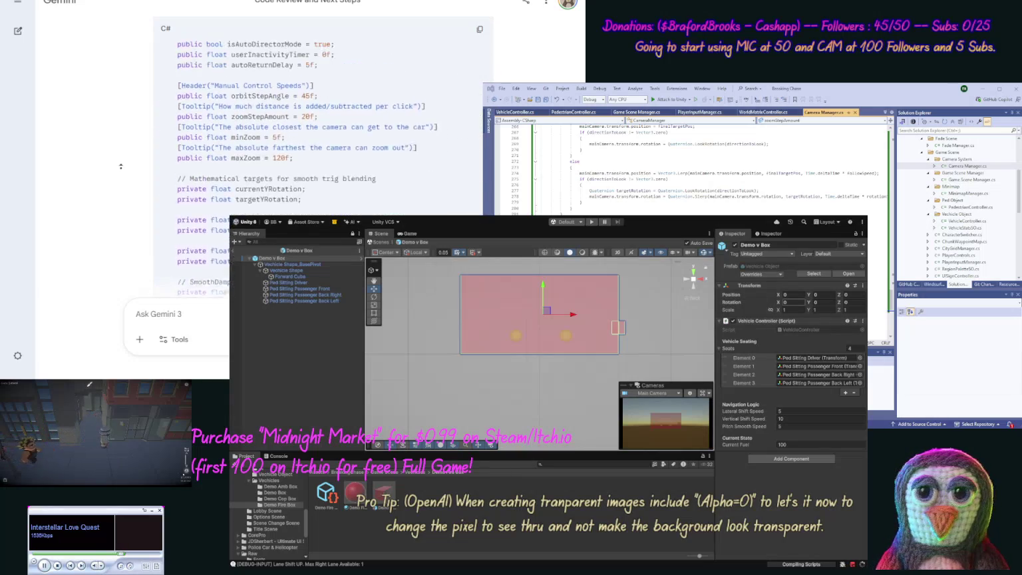
{"action": "scroll", "coordinate": [121, 165], "scroll_direction": "down", "scroll_amount": 20}
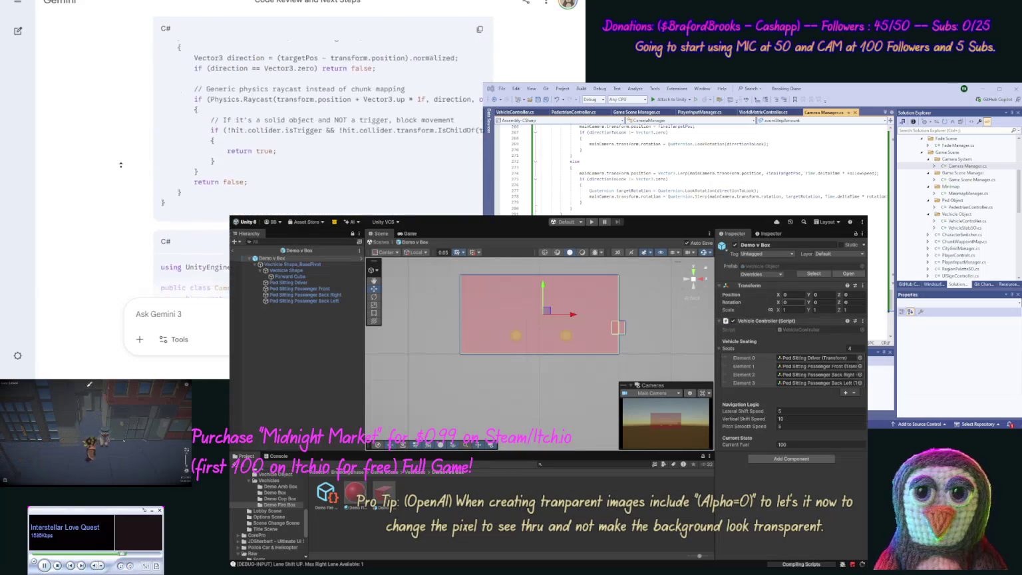
{"action": "scroll", "coordinate": [120, 160], "scroll_direction": "down", "scroll_amount": 20}
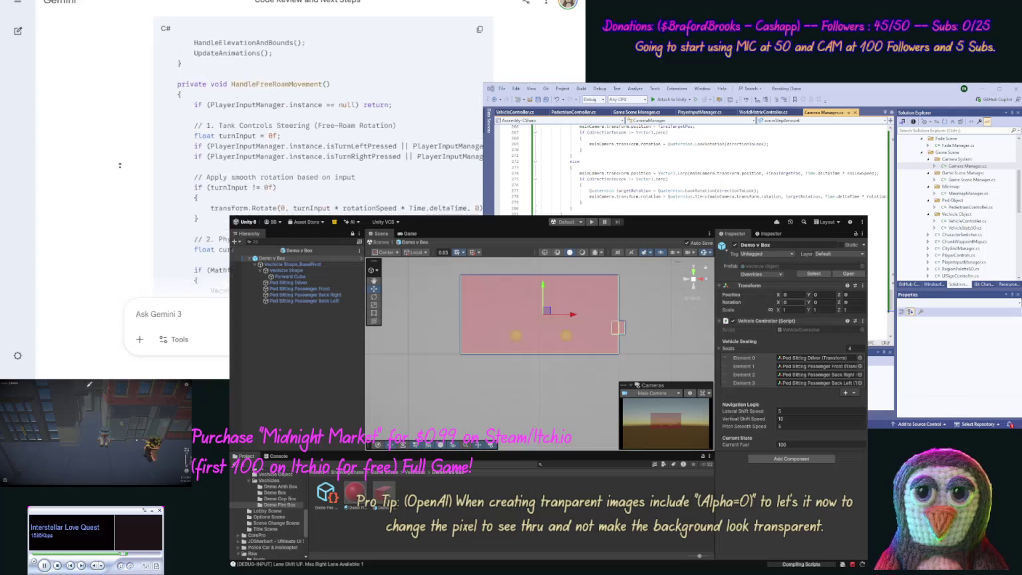
{"action": "scroll", "coordinate": [370, 197], "scroll_direction": "up", "scroll_amount": 1}
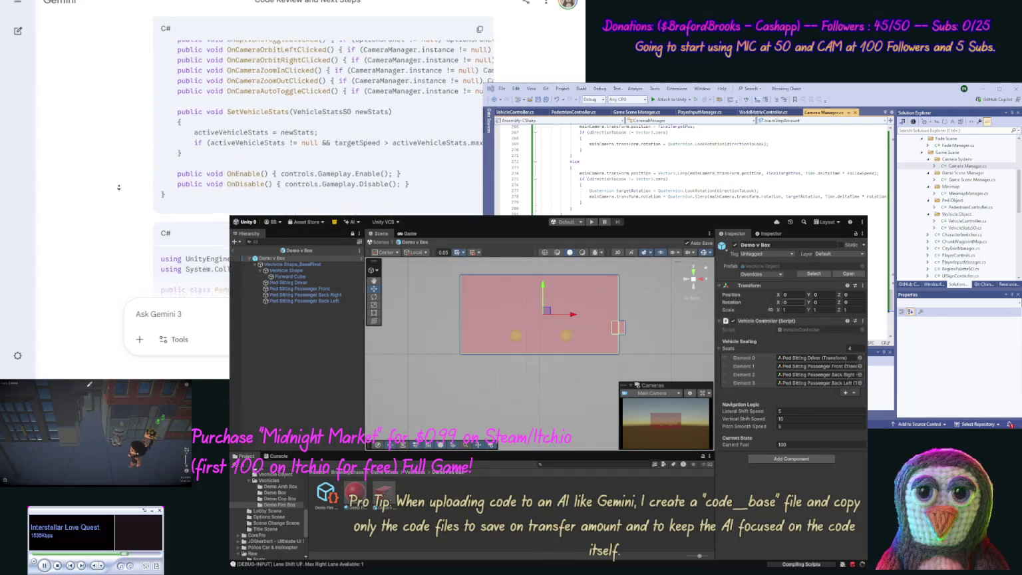
{"action": "left_click", "coordinate": [479, 200]}
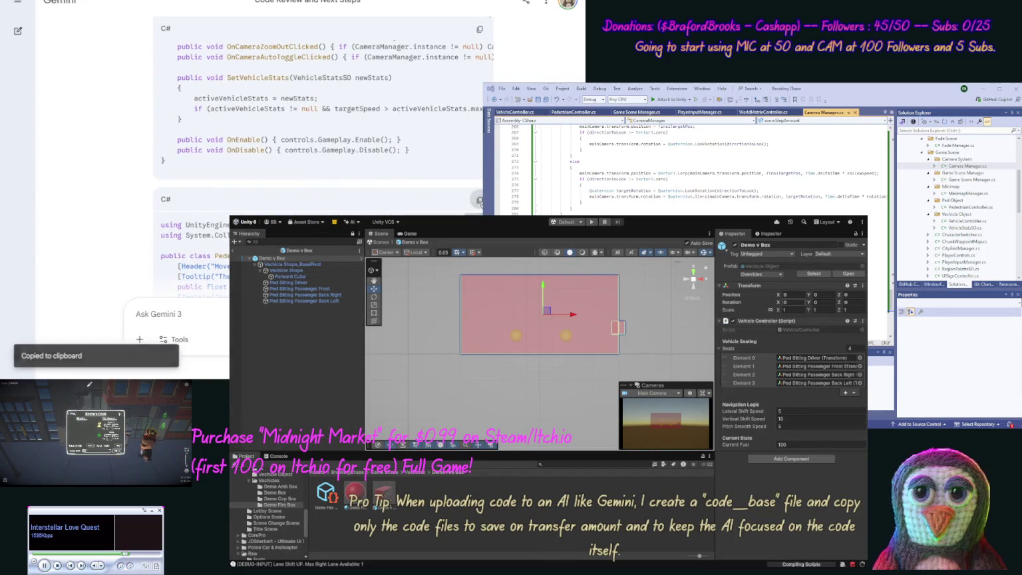
Open PedestrianController.cs from Solution Explorer and scroll toward its top
{"action": "double_click", "coordinate": [969, 207]}
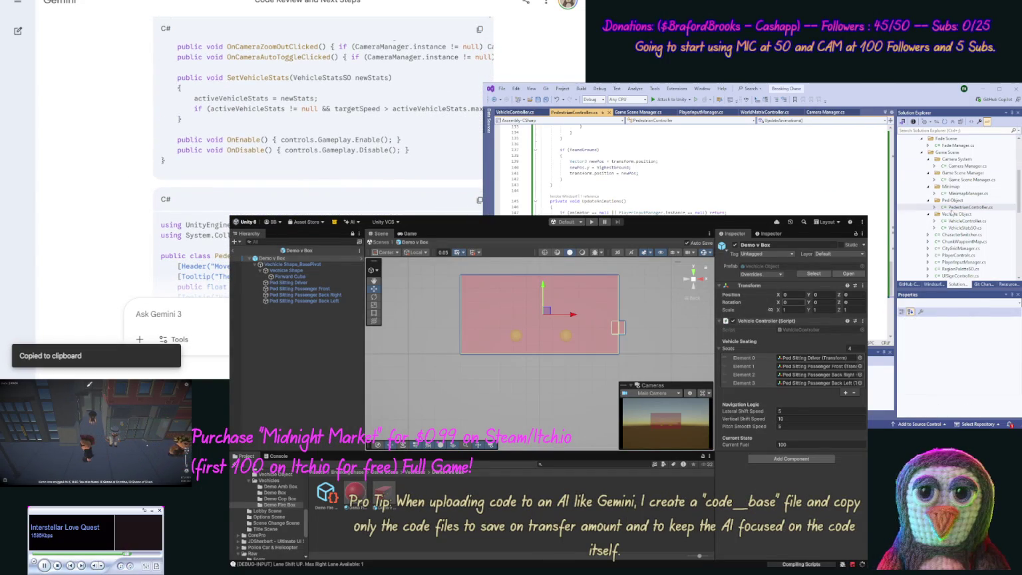
{"action": "scroll", "coordinate": [691, 170], "scroll_direction": "up", "scroll_amount": 18}
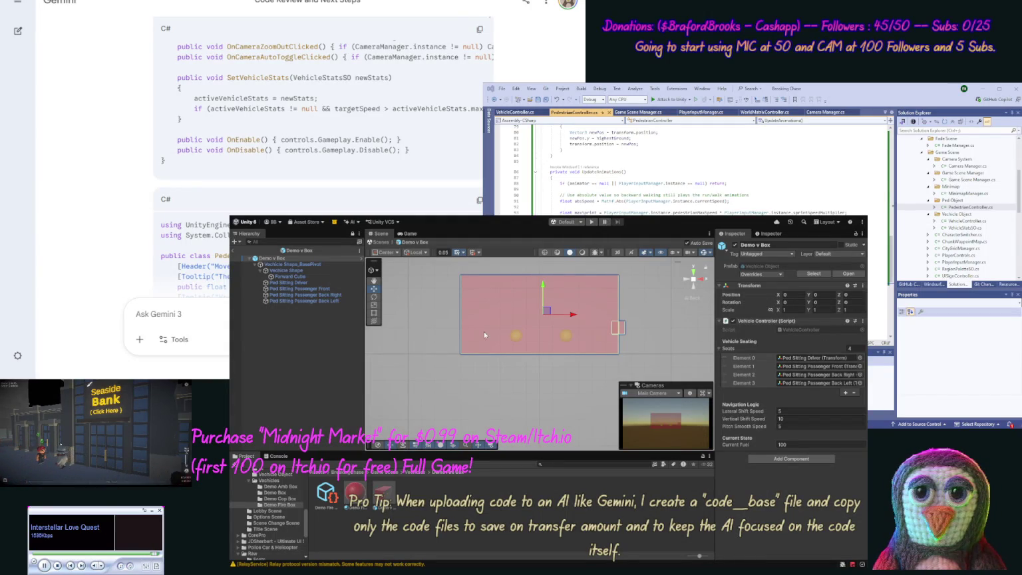
Return to the game scene, run and stop a play-mode test, then open the Ped Object prefab
{"action": "left_click", "coordinate": [237, 252]}
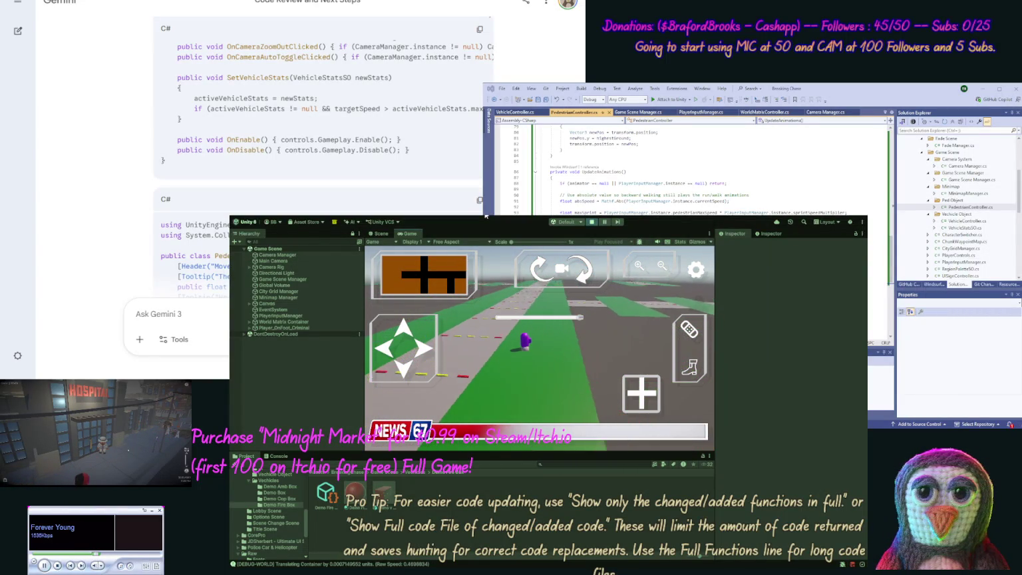
{"action": "left_click", "coordinate": [591, 222]}
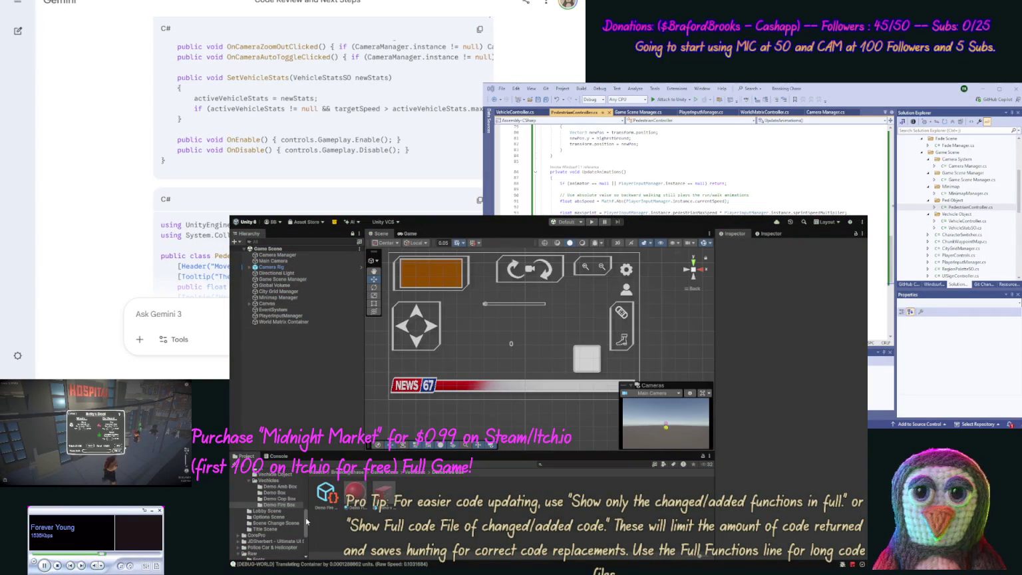
{"action": "scroll", "coordinate": [307, 519], "scroll_direction": "up", "scroll_amount": 5}
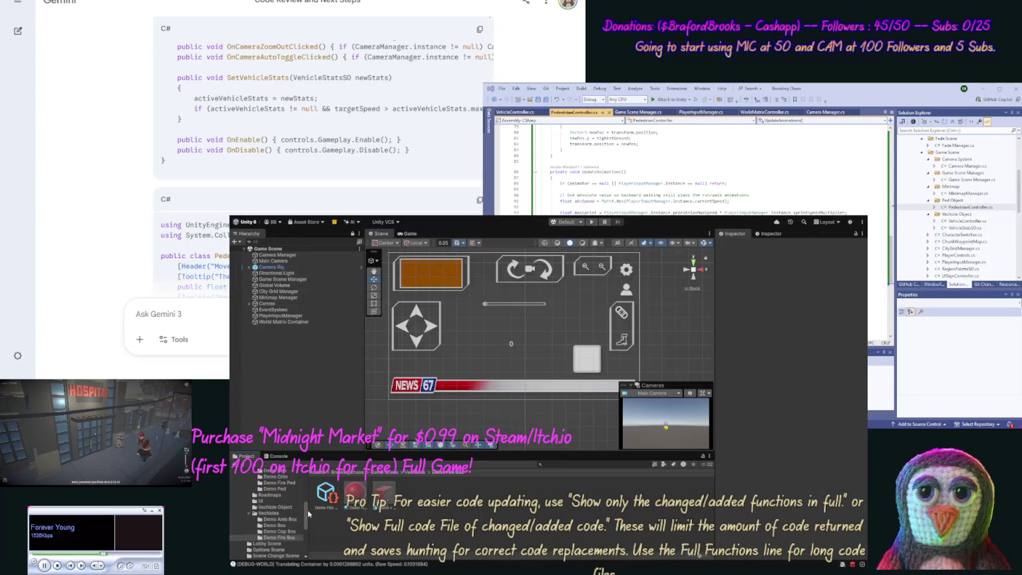
{"action": "scroll", "coordinate": [308, 506], "scroll_direction": "up", "scroll_amount": 1}
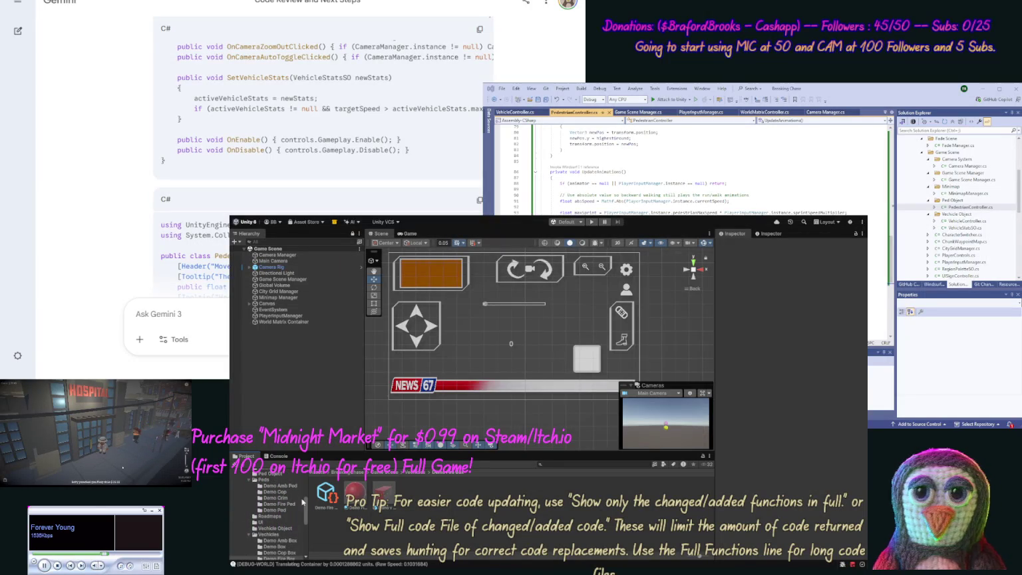
{"action": "left_click", "coordinate": [276, 474]}
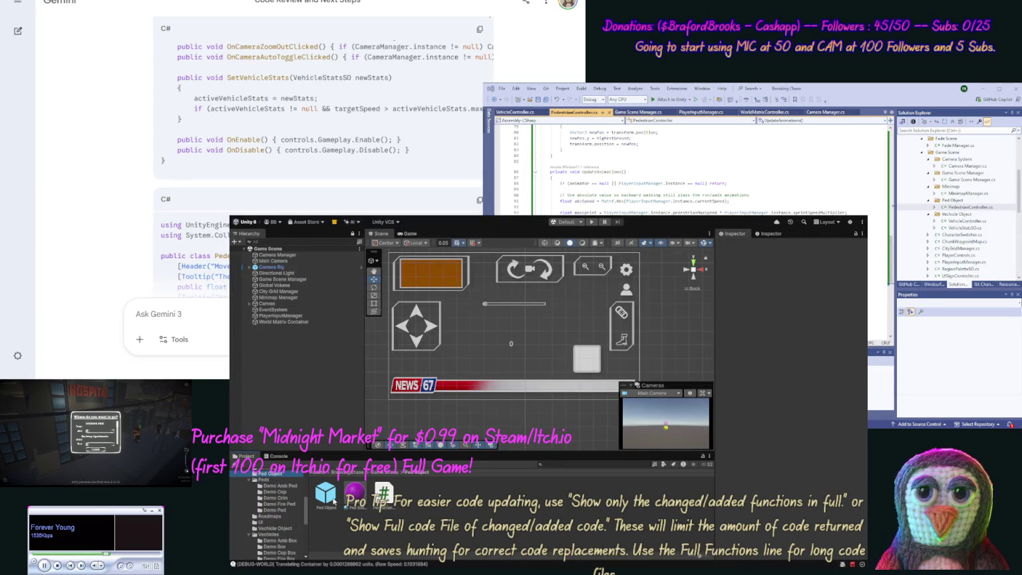
{"action": "left_click", "coordinate": [327, 498]}
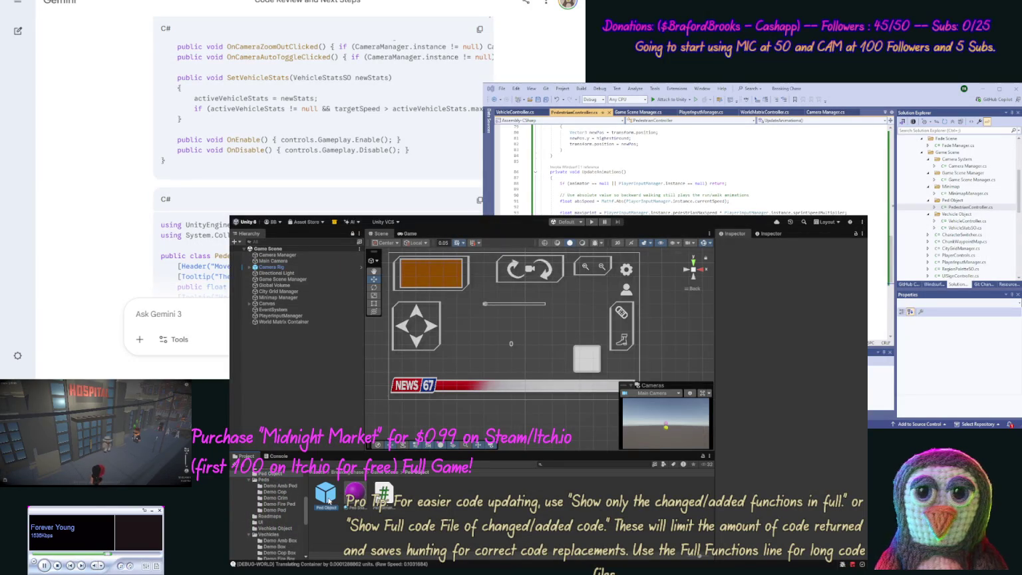
{"action": "double_click", "coordinate": [326, 493]}
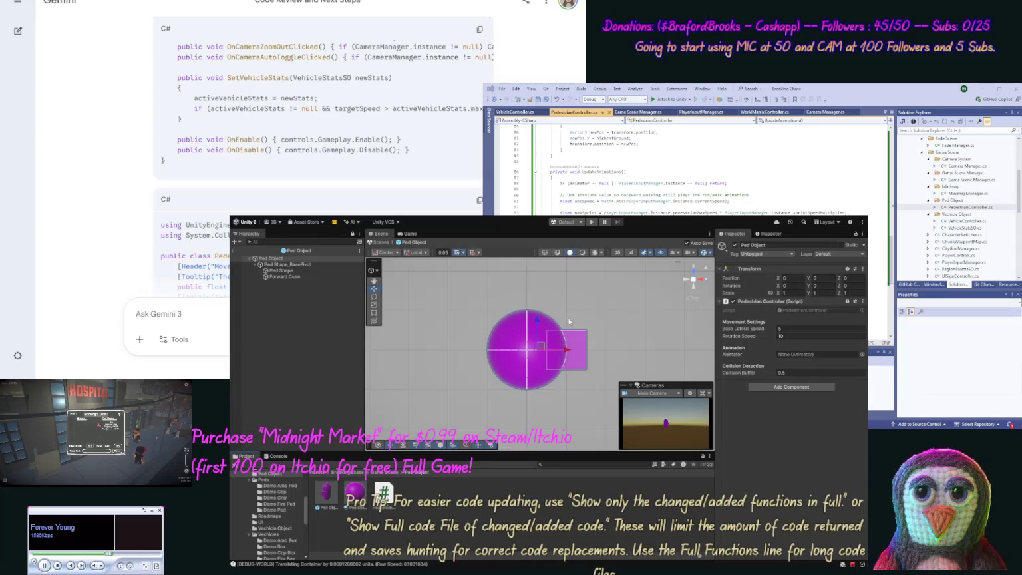
Move the Forward Cube to position 0, 1, 0.5 in front of the sphere and exit the prefab
{"action": "left_click_drag", "start_coordinate": [565, 352], "coordinate": [552, 351]}
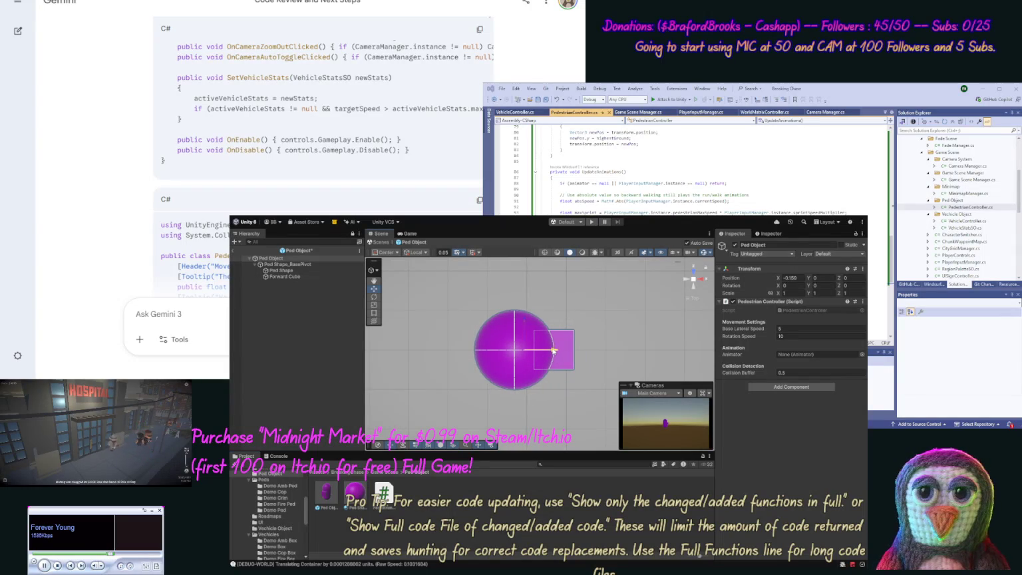
{"action": "key", "text": "ctrl+z"}
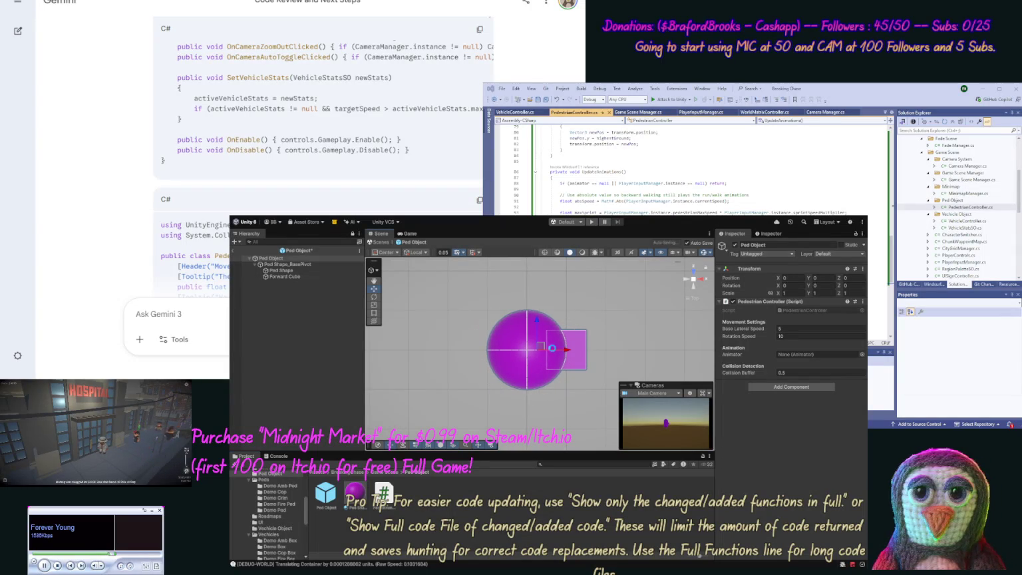
{"action": "left_click", "coordinate": [299, 277]}
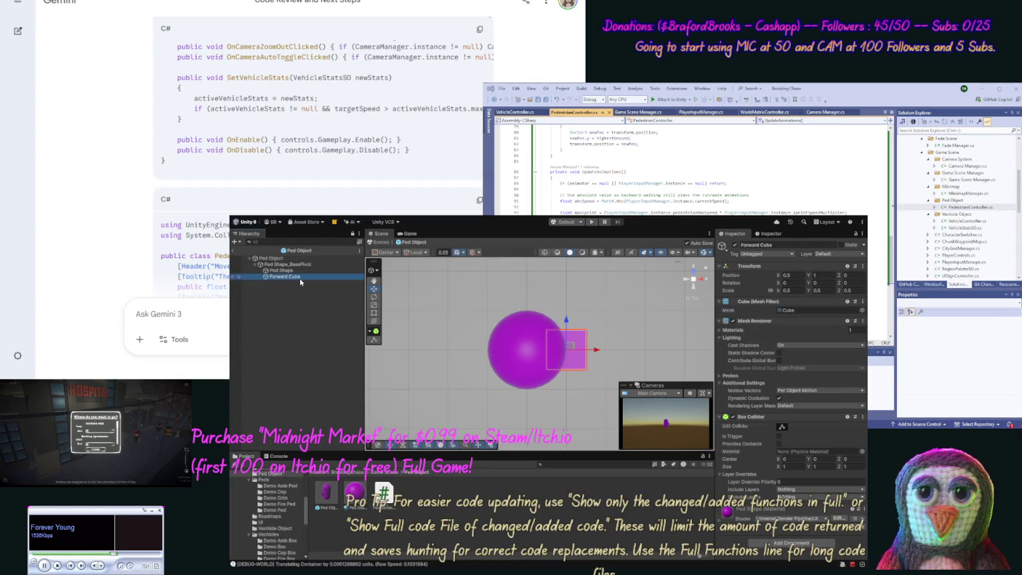
{"action": "left_click", "coordinate": [795, 274]}
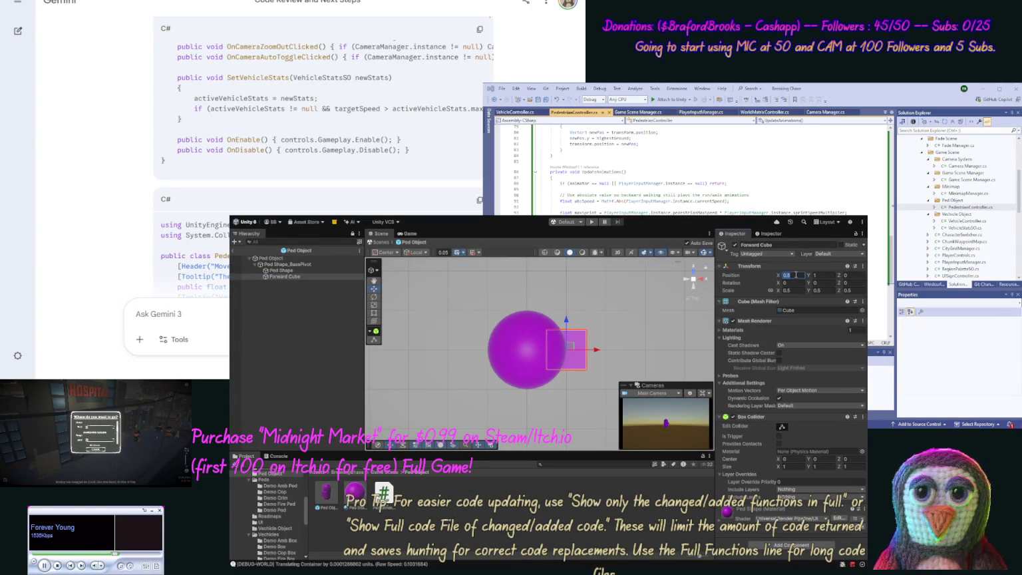
{"action": "type", "text": "0"}
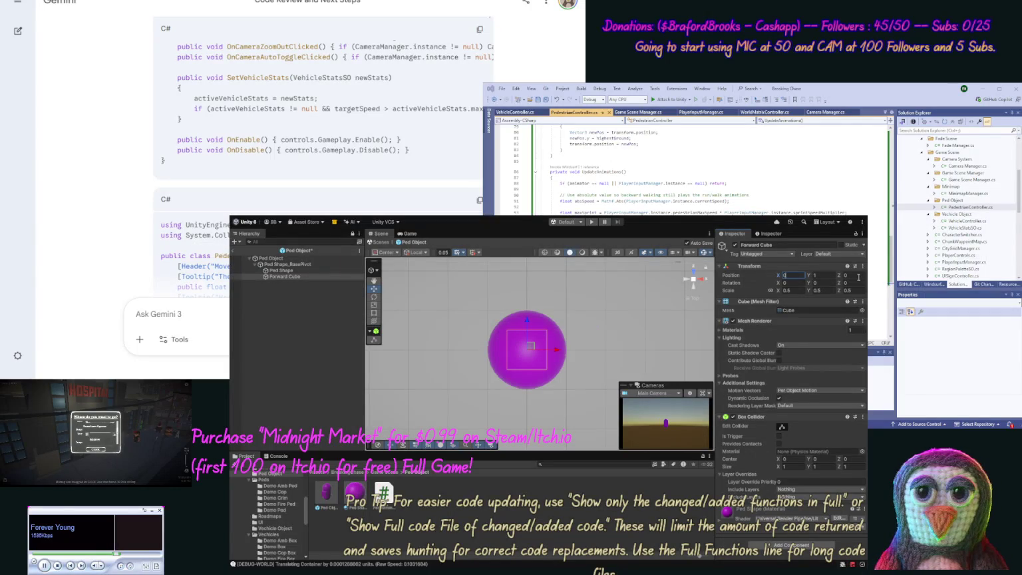
{"action": "type", "text": "0.5"}
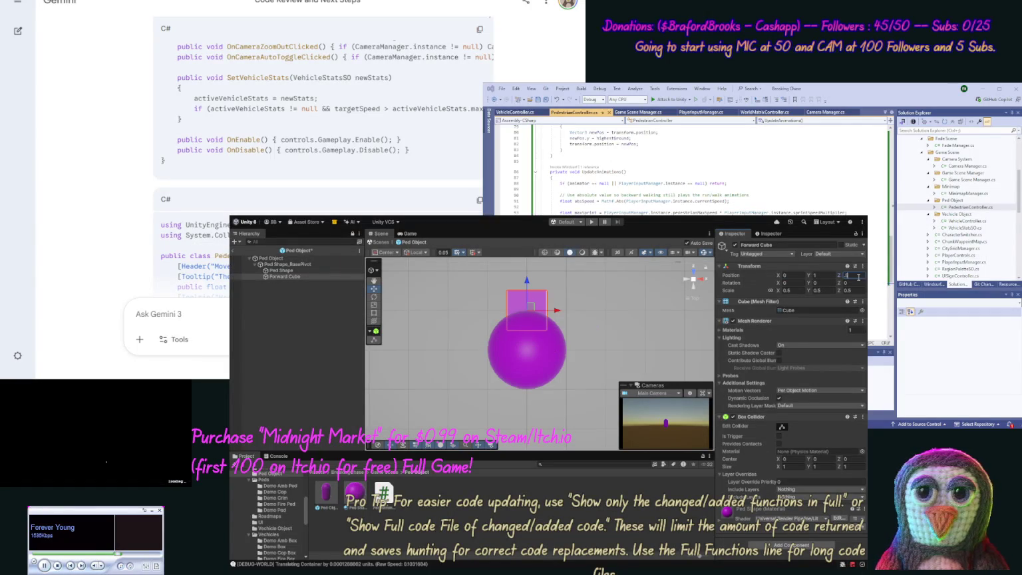
{"action": "left_click", "coordinate": [249, 250]}
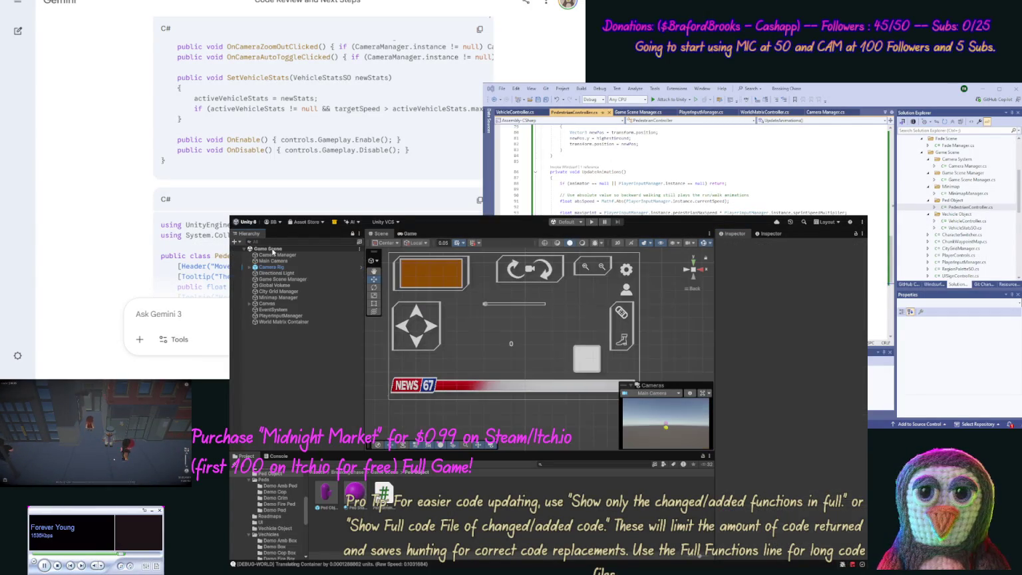
{"action": "left_click", "coordinate": [590, 222]}
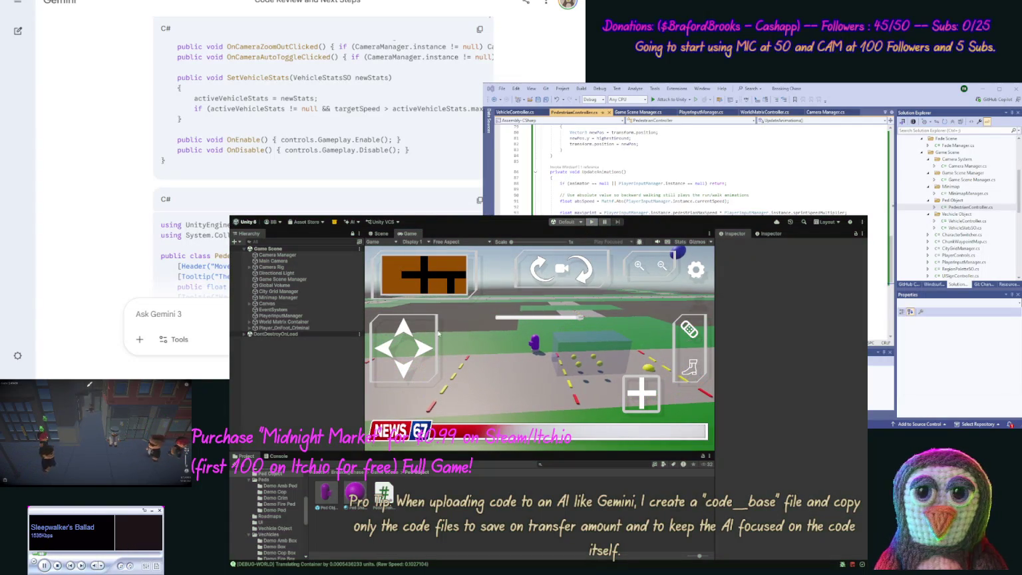
{"action": "key", "text": "ctrl+p"}
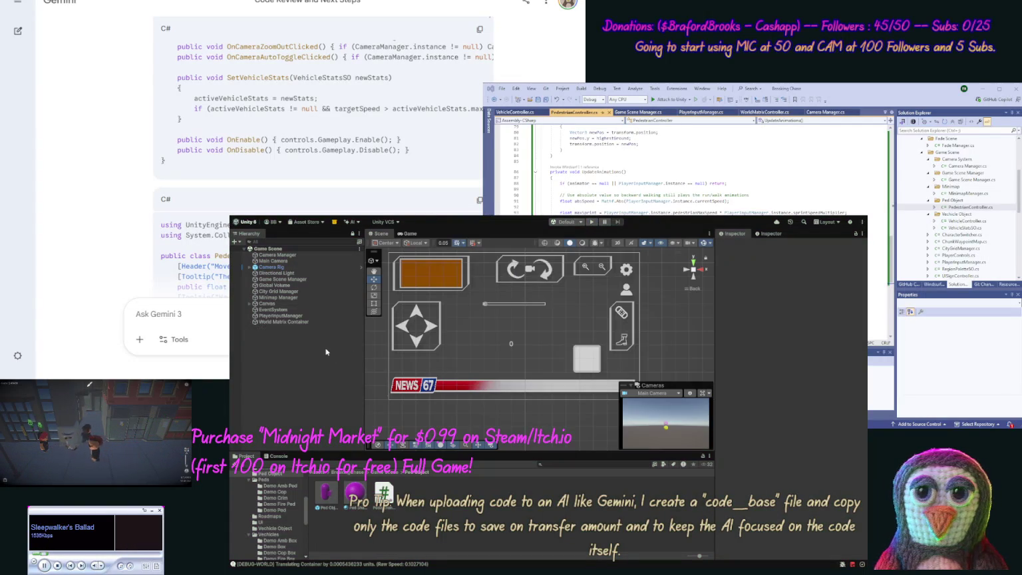
{"action": "left_click", "coordinate": [286, 316]}
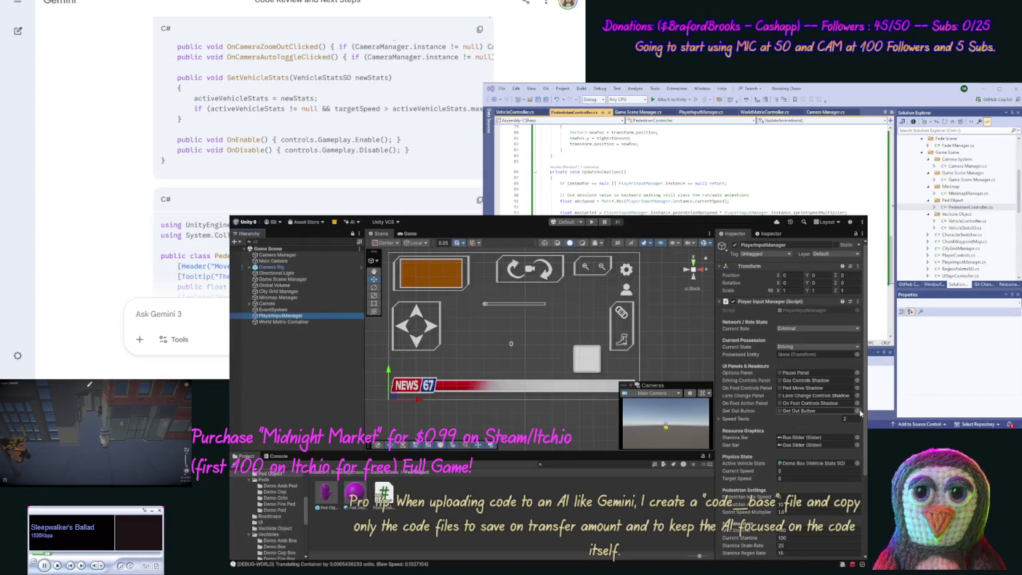
Check the City Grid Manager, Game Scene Manager and Camera Manager settings in the Inspector
{"action": "scroll", "coordinate": [784, 465], "scroll_direction": "down", "scroll_amount": 3}
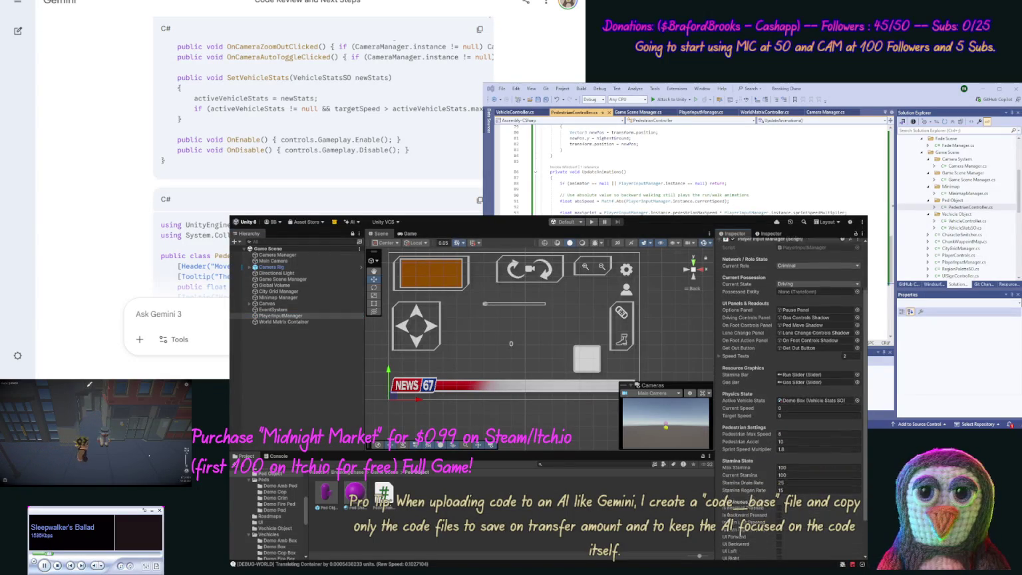
{"action": "scroll", "coordinate": [768, 465], "scroll_direction": "down", "scroll_amount": 2}
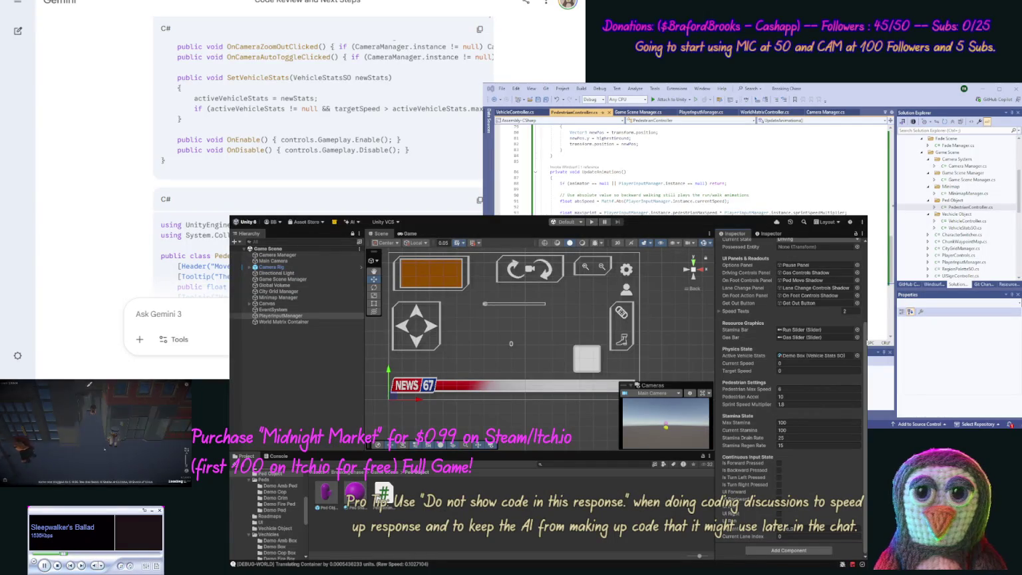
{"action": "scroll", "coordinate": [864, 336], "scroll_direction": "up", "scroll_amount": 3}
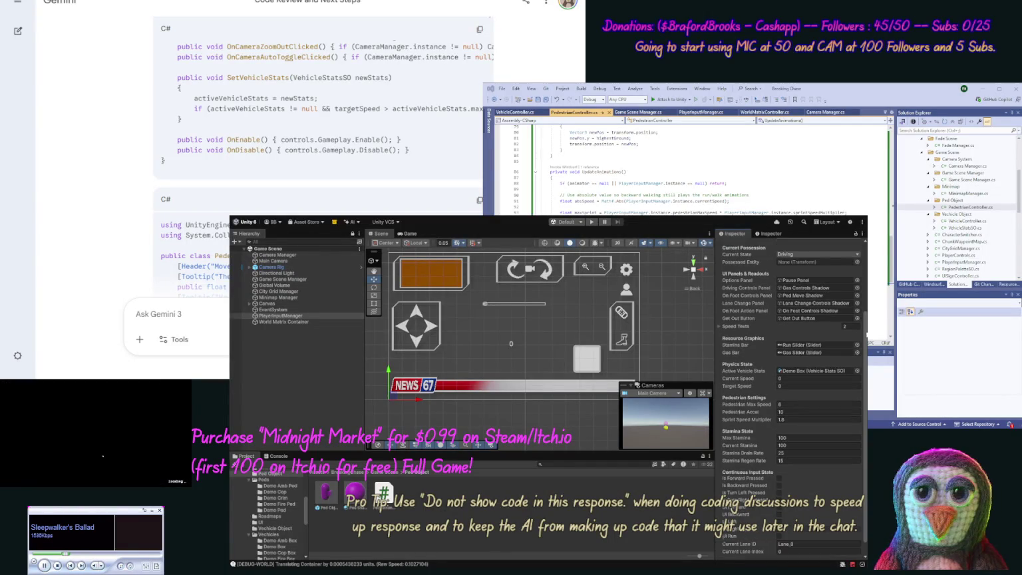
{"action": "scroll", "coordinate": [865, 288], "scroll_direction": "up", "scroll_amount": 2}
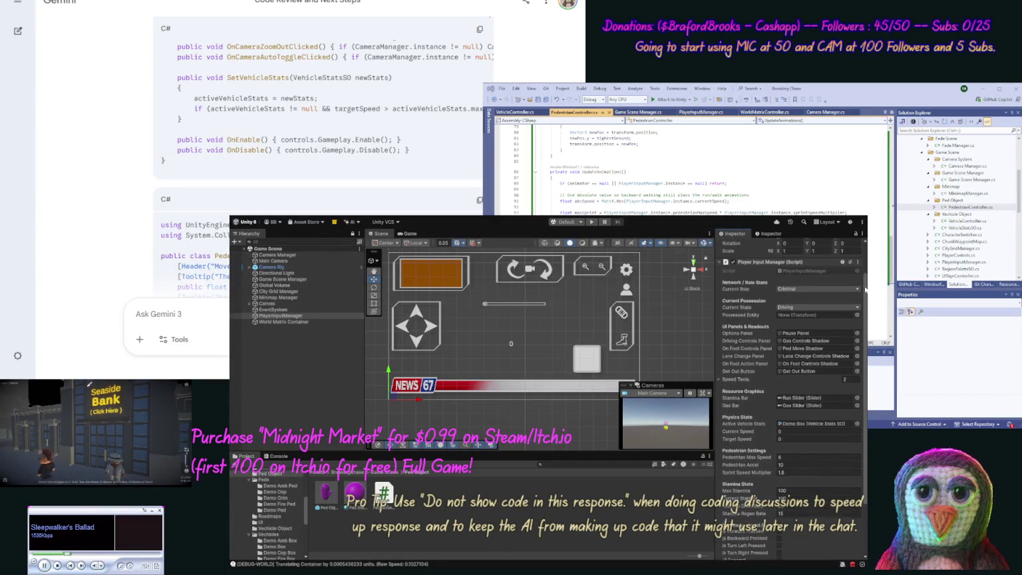
{"action": "scroll", "coordinate": [863, 299], "scroll_direction": "down", "scroll_amount": 2}
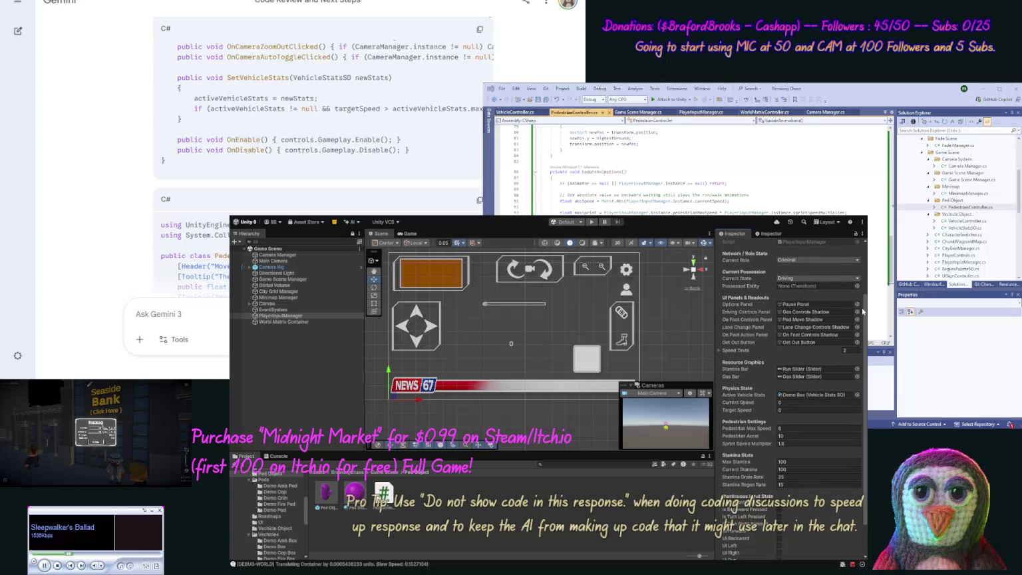
{"action": "left_click_drag", "start_coordinate": [862, 311], "coordinate": [860, 344]}
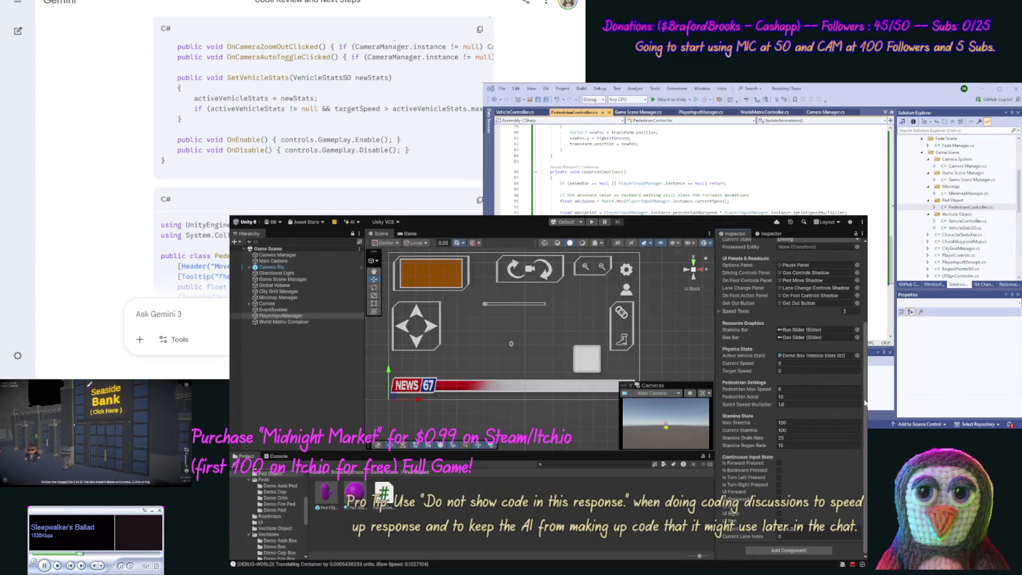
{"action": "scroll", "coordinate": [864, 402], "scroll_direction": "up", "scroll_amount": 3}
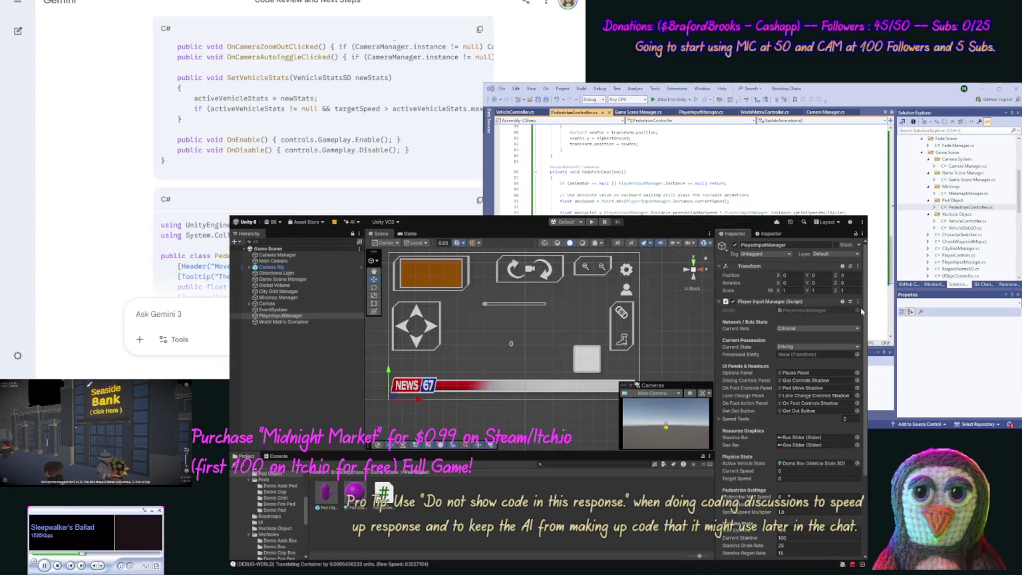
{"action": "scroll", "coordinate": [862, 440], "scroll_direction": "down", "scroll_amount": 3}
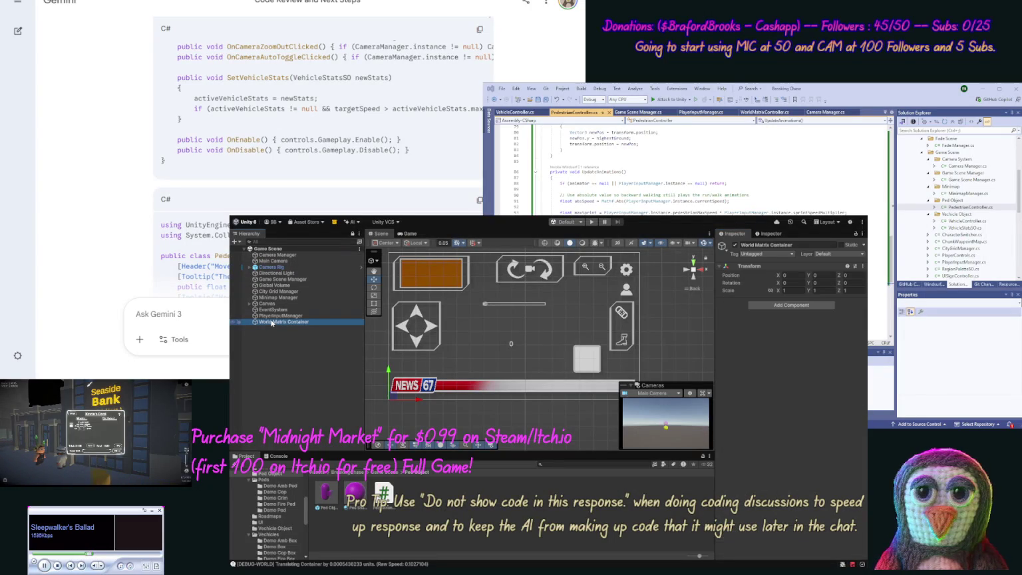
{"action": "left_click", "coordinate": [269, 291]}
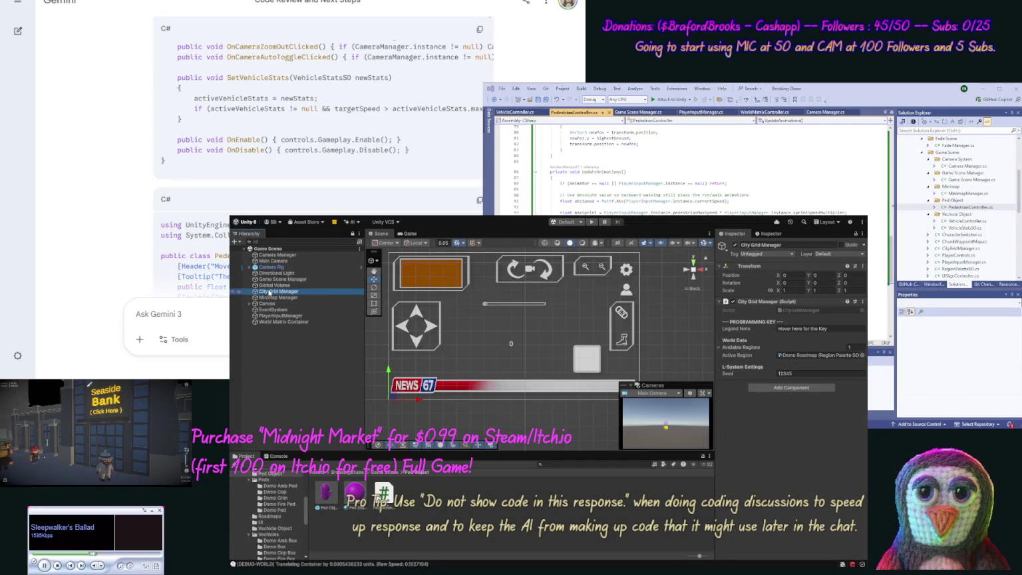
{"action": "left_click", "coordinate": [270, 280]}
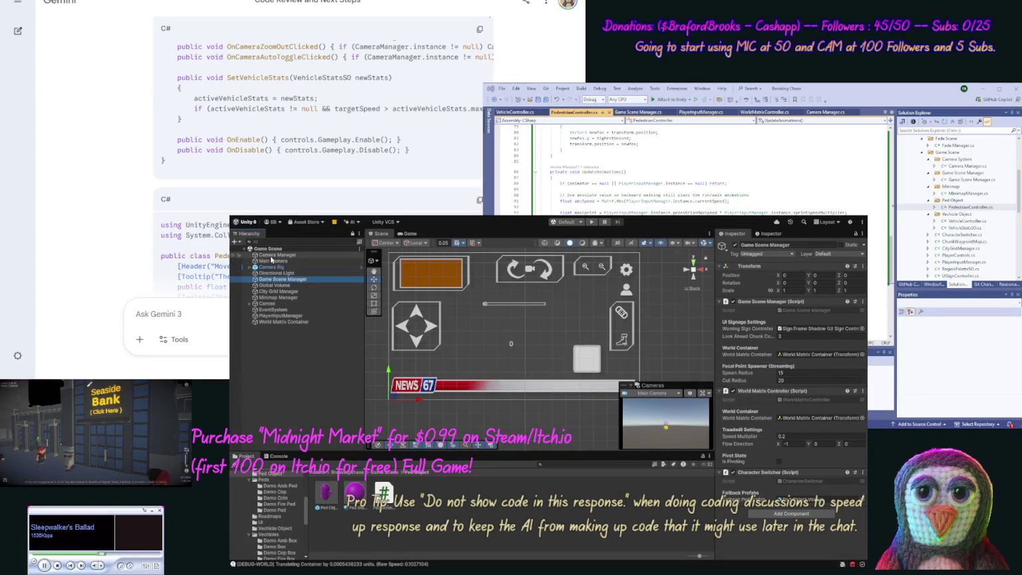
{"action": "left_click", "coordinate": [271, 257]}
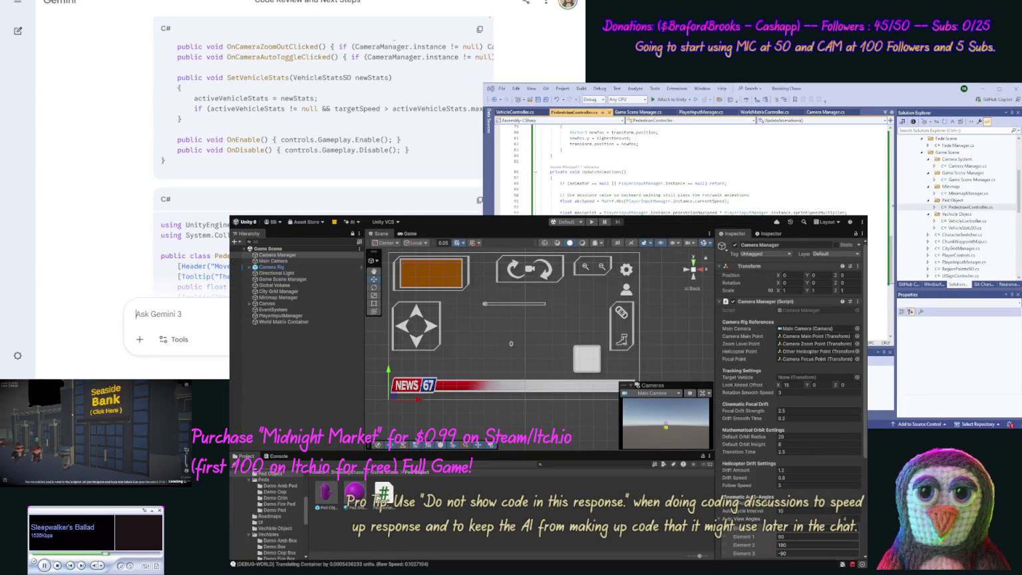
{"action": "type", "text": "OK we n"}
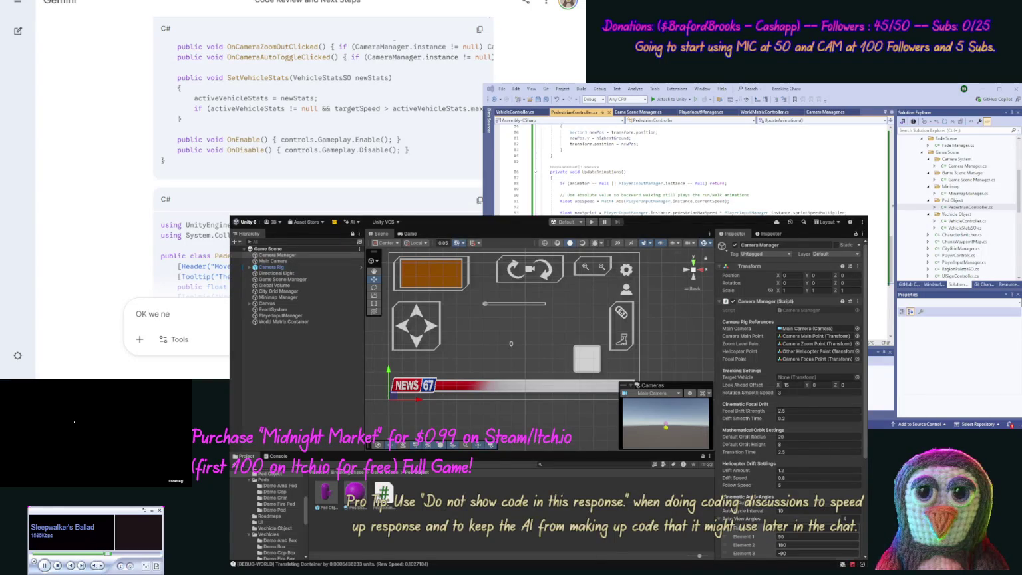
Ask Gemini for faster, adjustable pedestrian foot turning and collider checks against objects and boundaries
{"action": "type", "text": "ed to speed"}
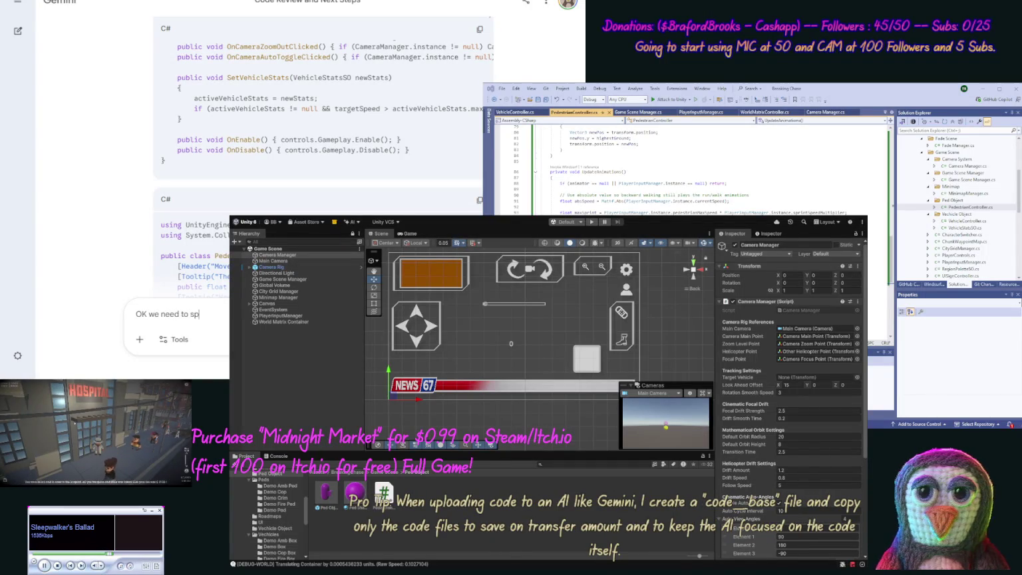
{"action": "type", "text": " up c"}
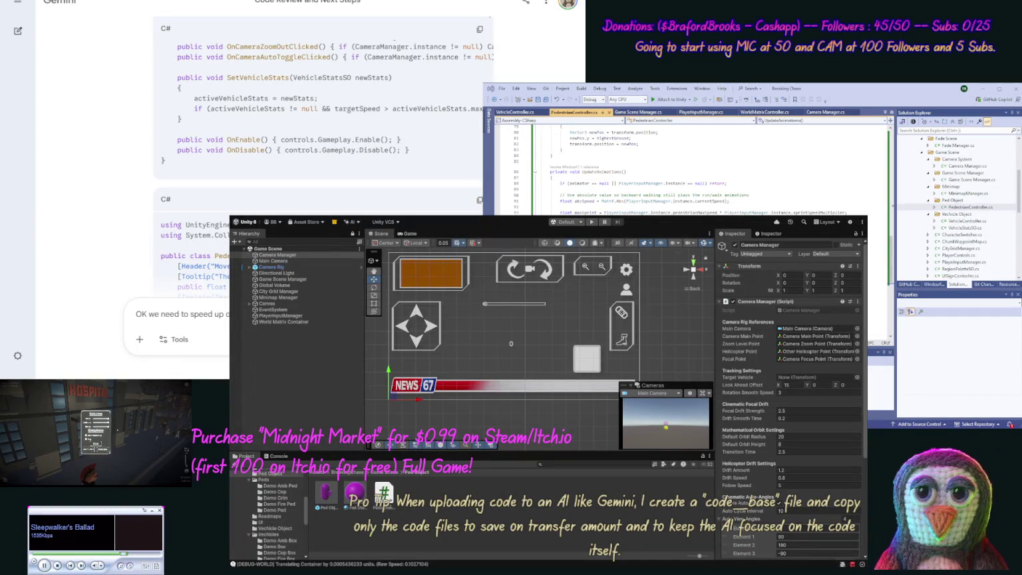
{"action": "type", "text": "this.) also we need"}
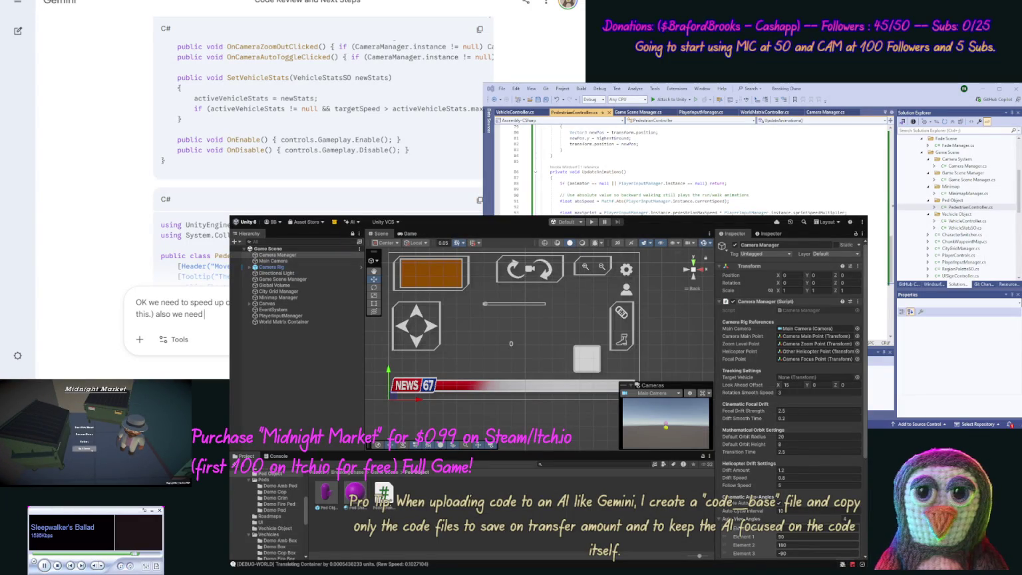
{"action": "type", "text": " to"}
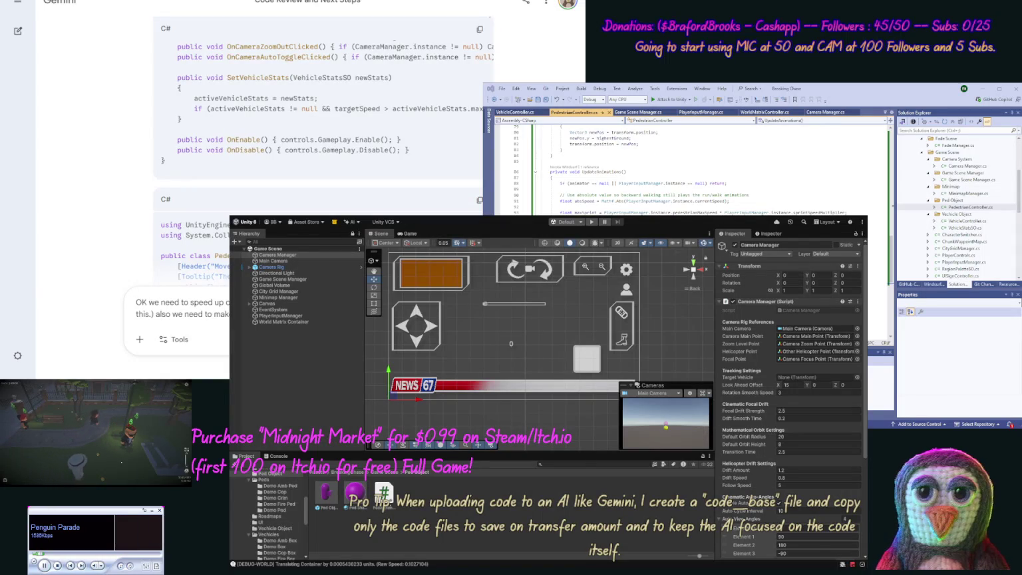
{"action": "key", "text": "Return"}
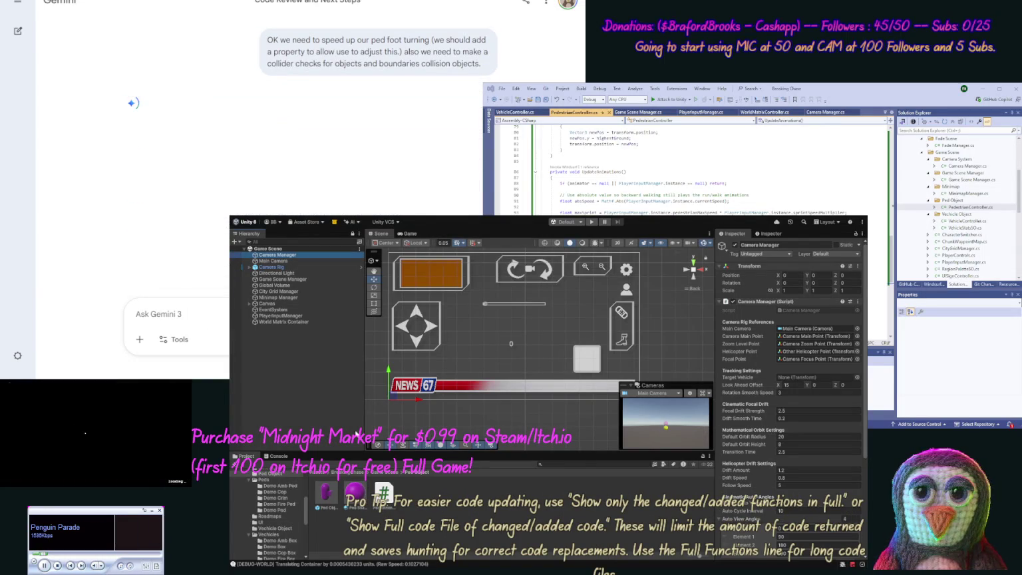
Open the Ground Chunk prefab and add a cube under the Base Ground plane
{"action": "left_click", "coordinate": [303, 509]}
{"action": "scroll", "coordinate": [303, 510], "scroll_direction": "up", "scroll_amount": 3}
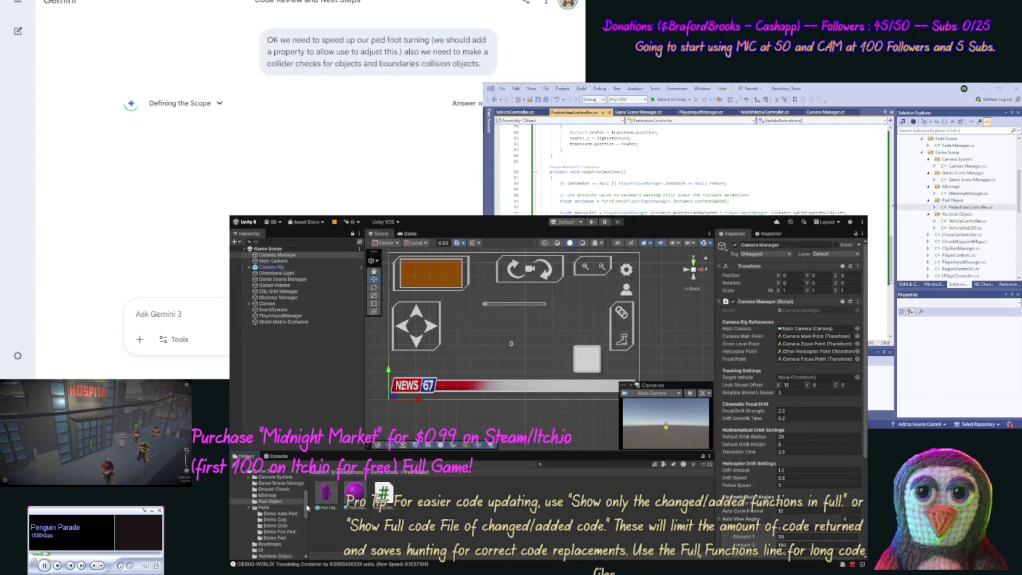
{"action": "left_click", "coordinate": [290, 503]}
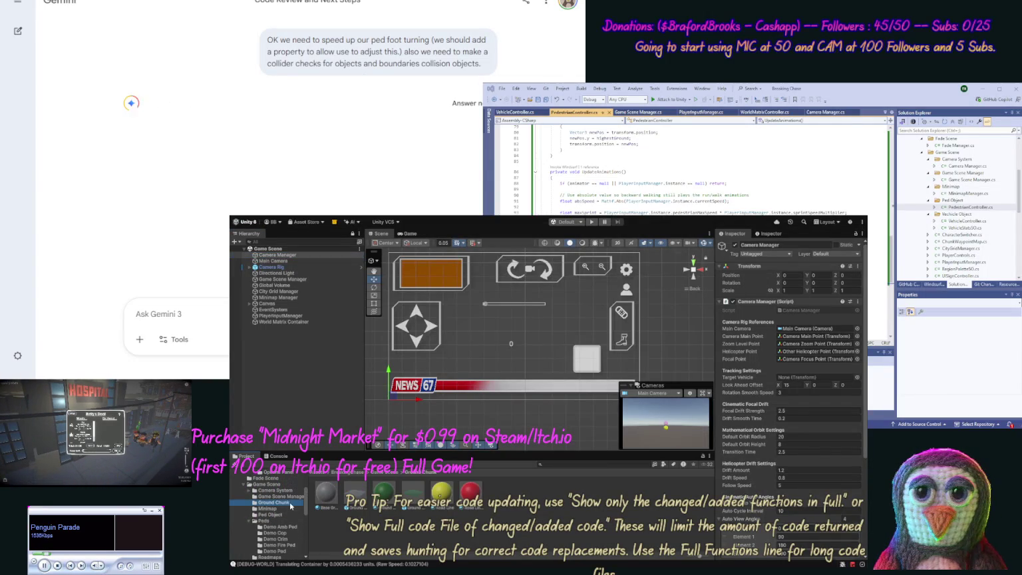
{"action": "double_click", "coordinate": [354, 493]}
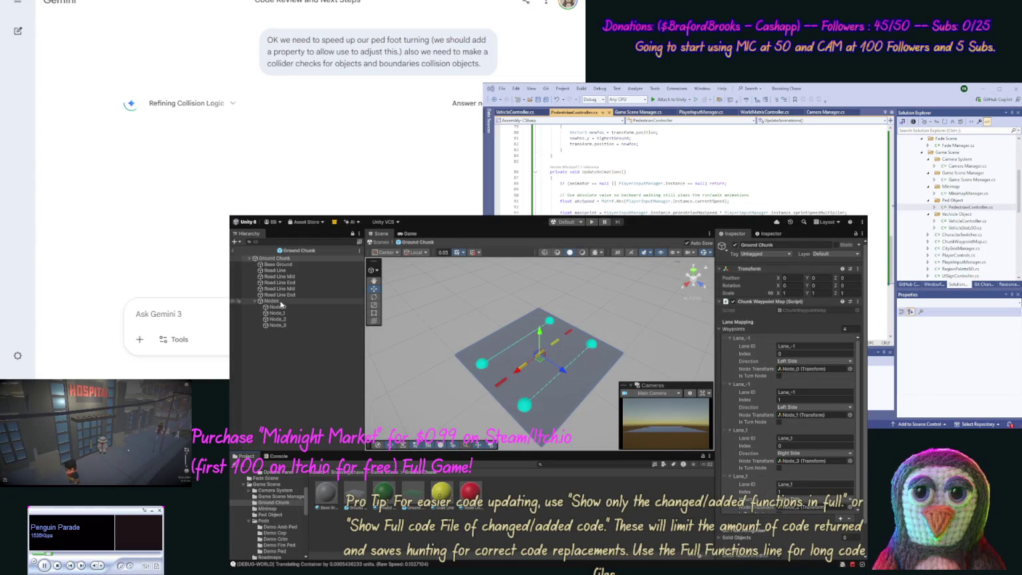
{"action": "left_click", "coordinate": [271, 264]}
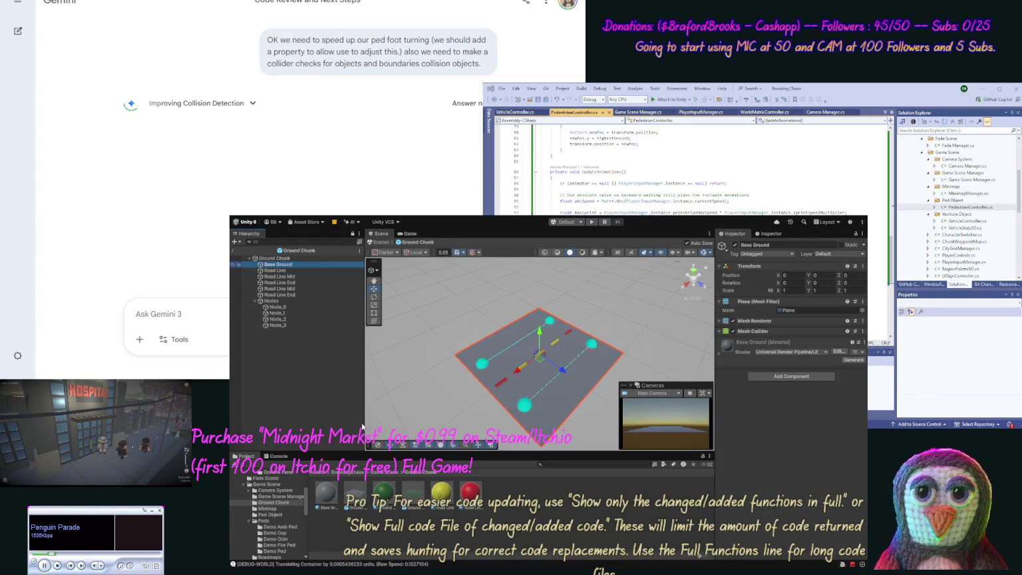
{"action": "left_click", "coordinate": [720, 320]}
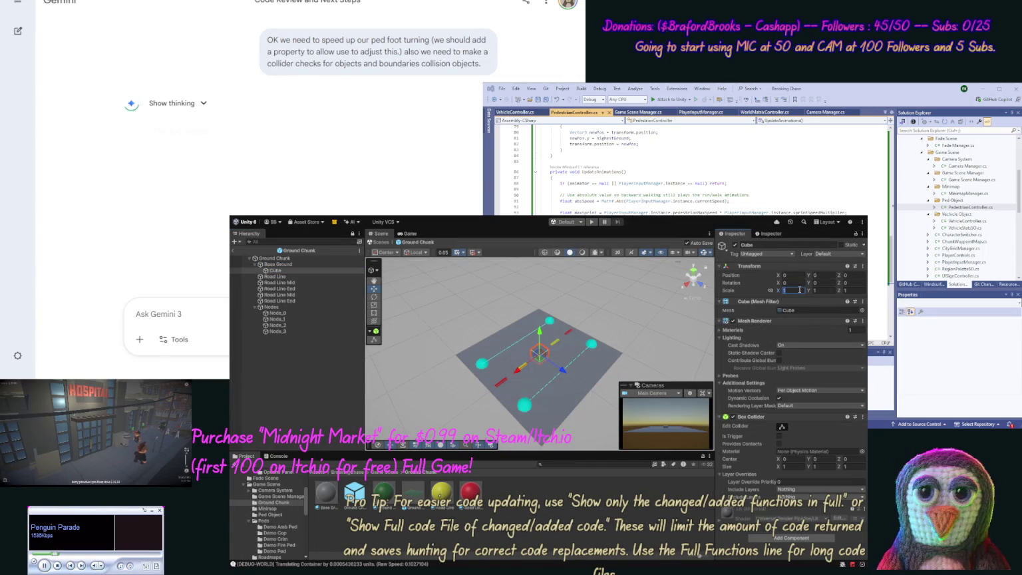
Scale the new cube into a wall of 10×4×1
{"action": "type", "text": "0"}
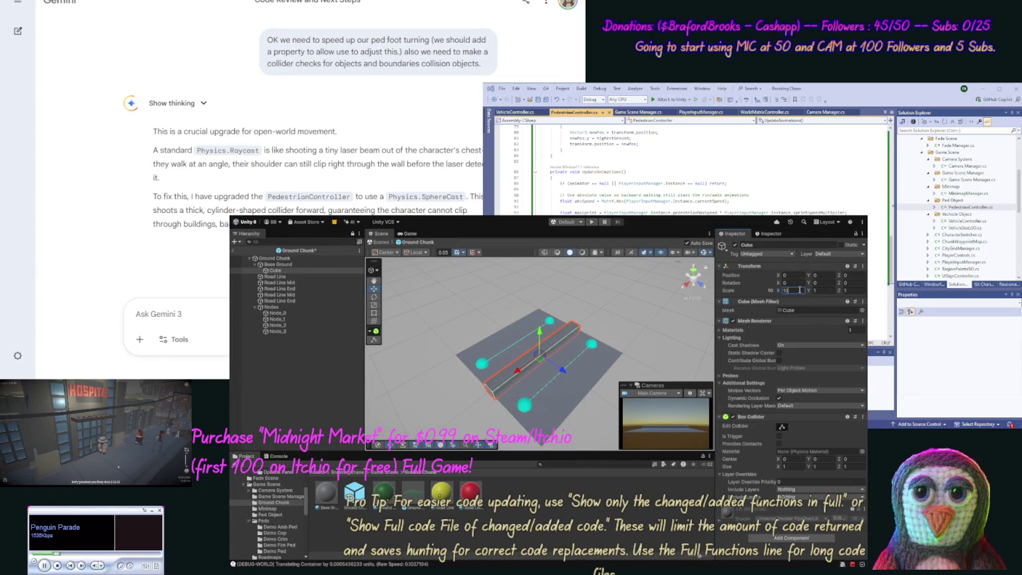
{"action": "left_click", "coordinate": [846, 291]}
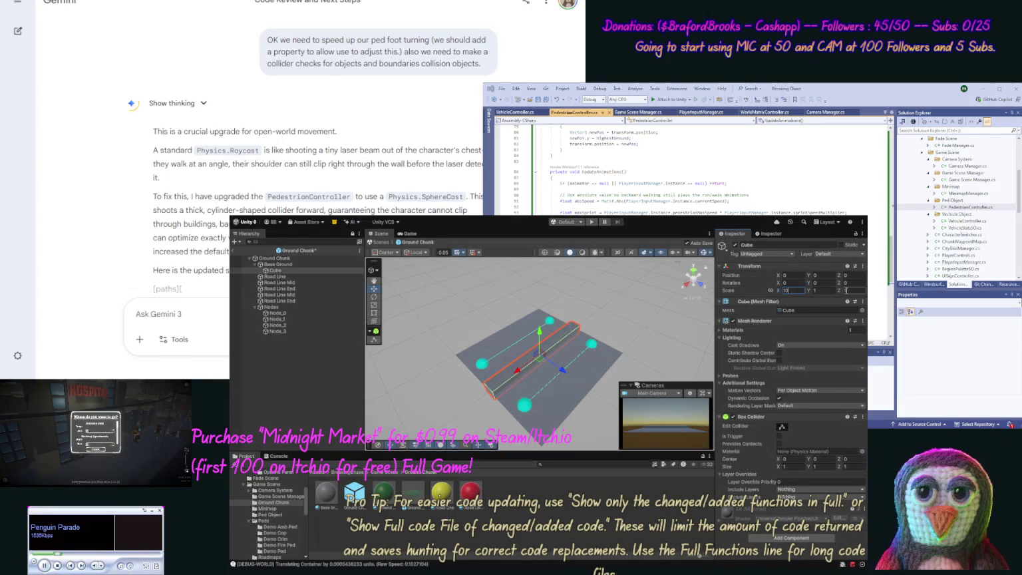
{"action": "type", "text": "4"}
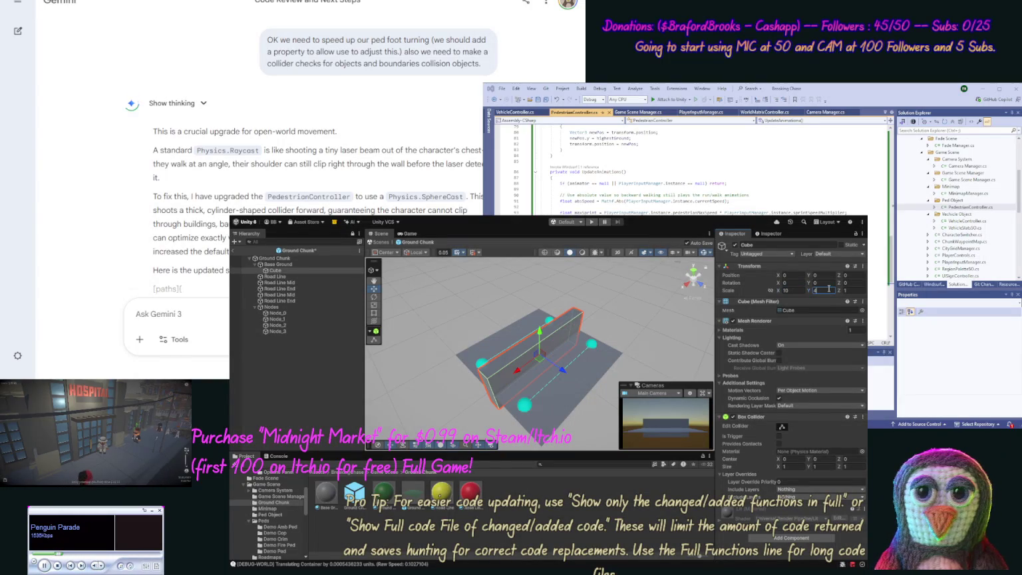
{"action": "left_click", "coordinate": [846, 292]}
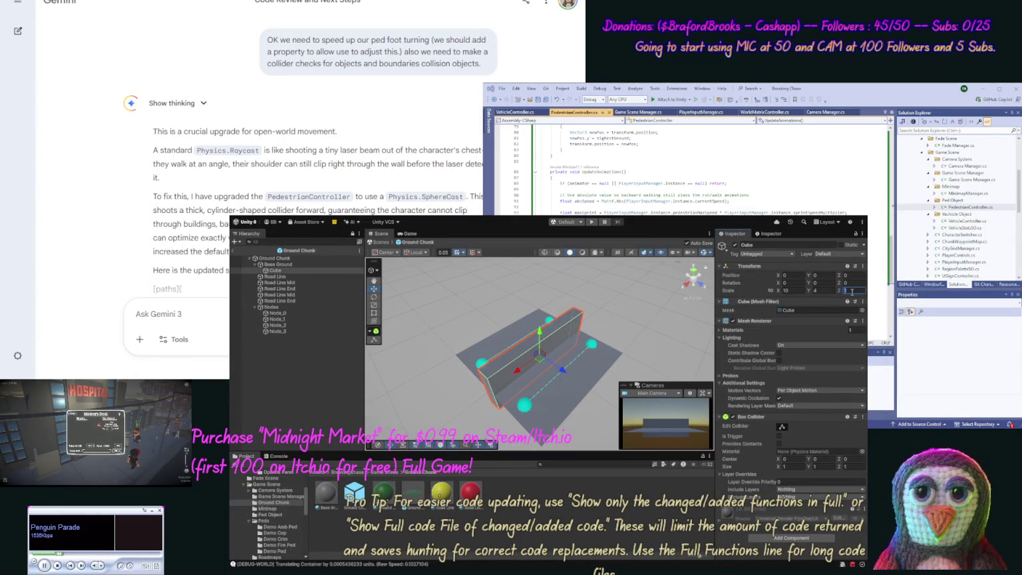
{"action": "type", "text": "5"}
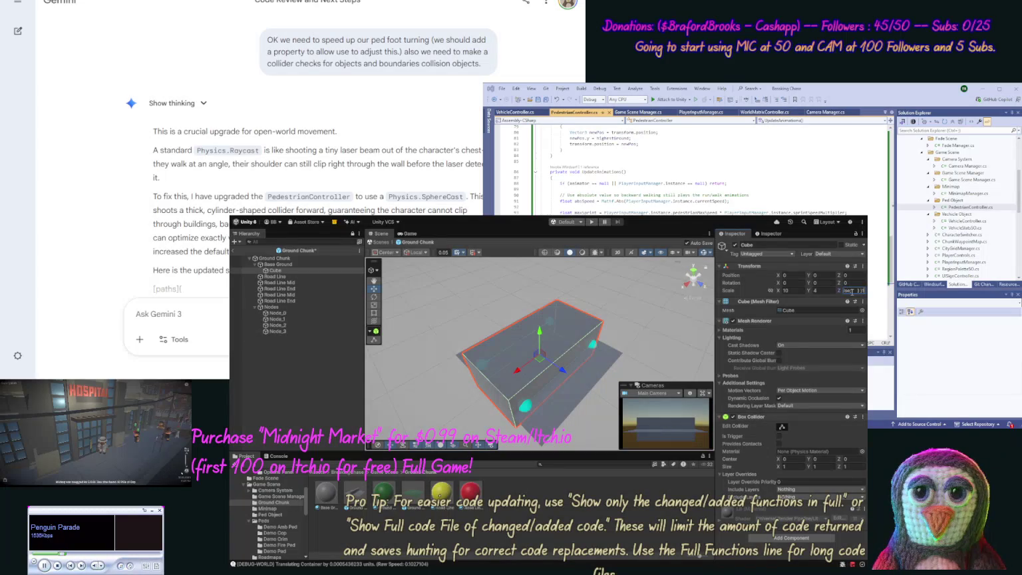
{"action": "type", "text": "1"}
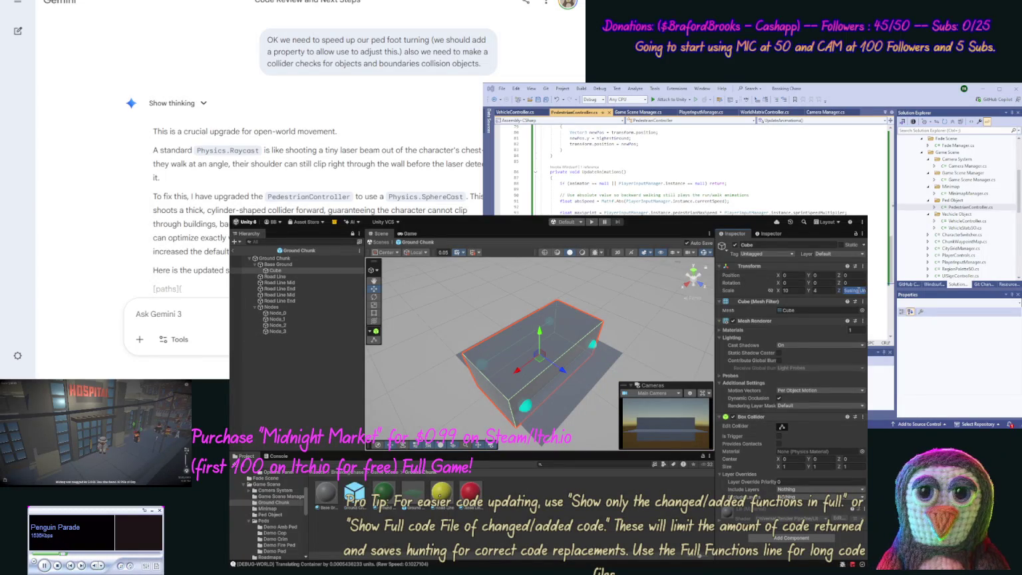
Move the wall cube to Z -5 along the ground's edge
{"action": "left_click", "coordinate": [797, 276]}
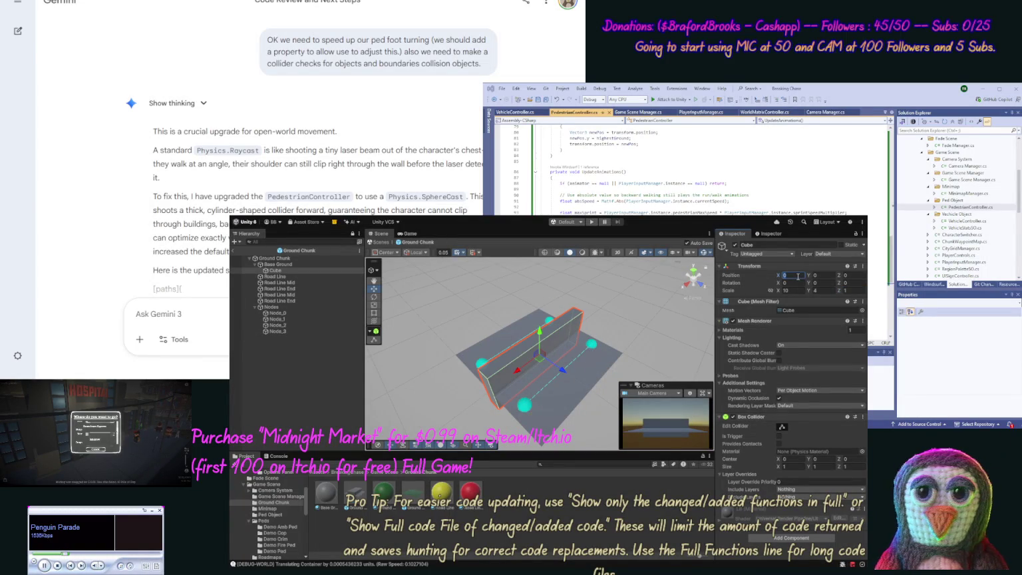
{"action": "left_click", "coordinate": [858, 274]}
{"action": "type", "text": "10"}
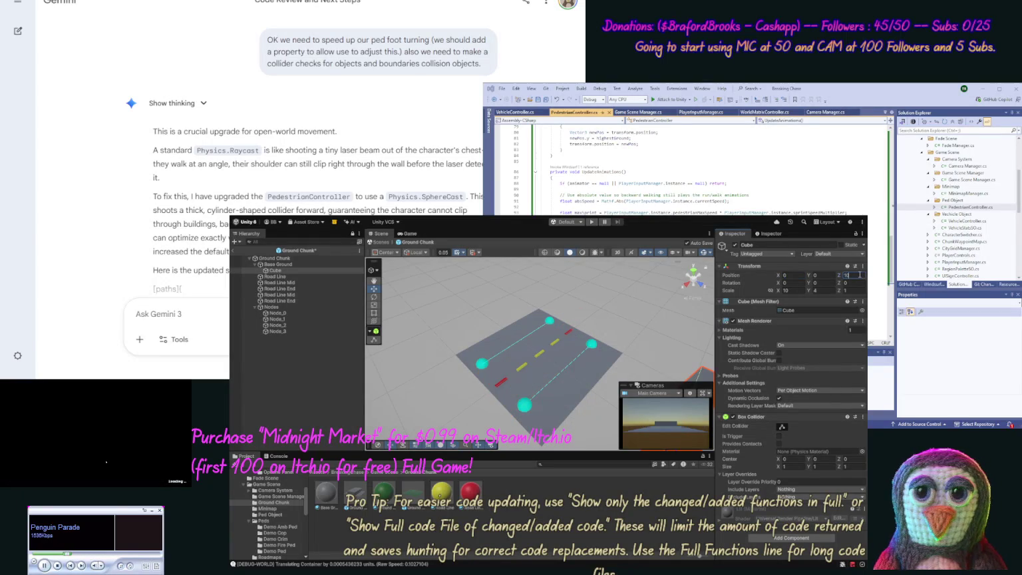
{"action": "key", "text": "Home"}
{"action": "type", "text": "-"}
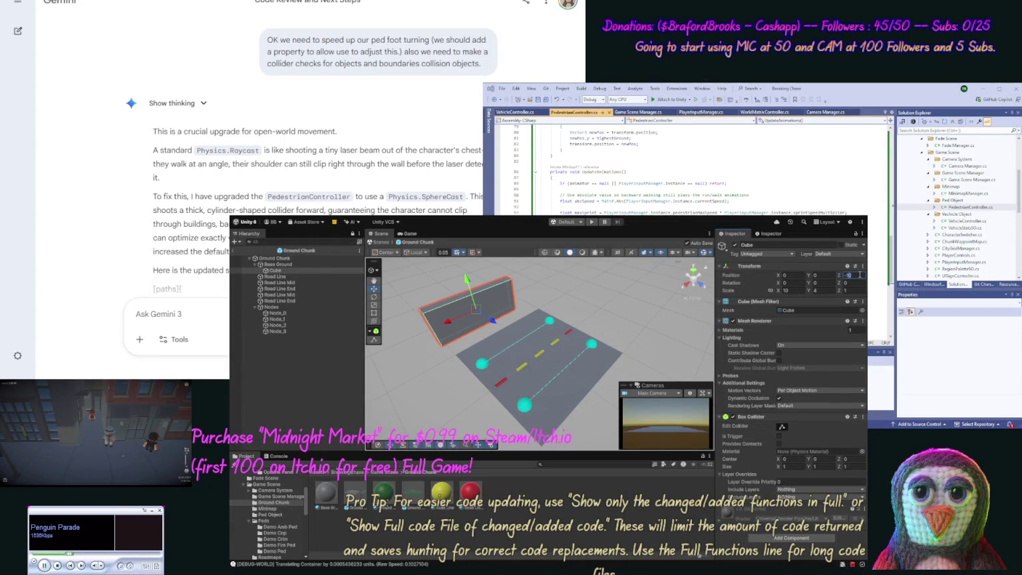
{"action": "key", "text": "Delete"}
{"action": "key", "text": "Delete"}
{"action": "type", "text": "5"}
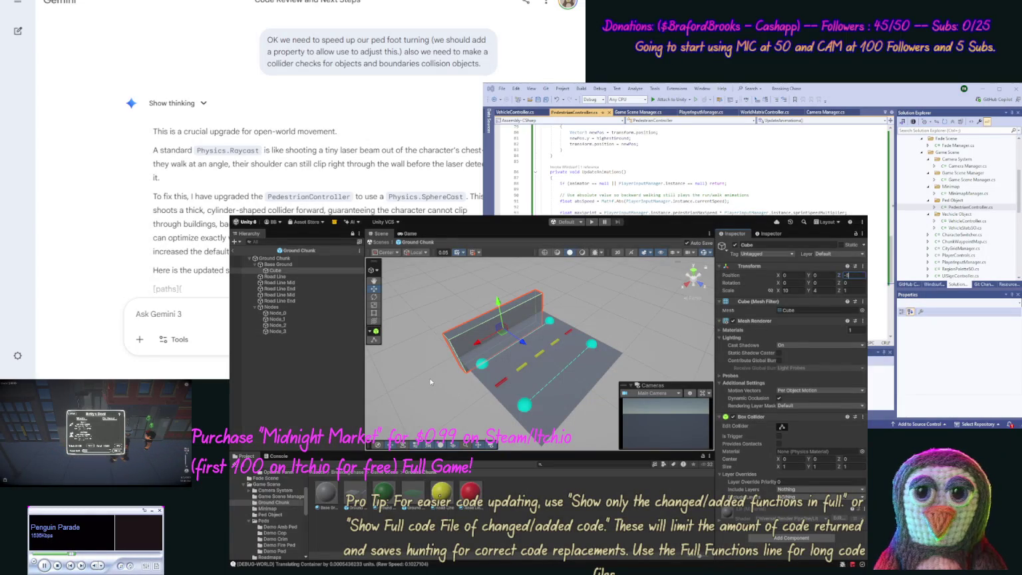
{"action": "left_click_drag", "start_coordinate": [431, 382], "coordinate": [569, 310]}
Raise the wall cube to a Y position of 1.8
{"action": "left_click", "coordinate": [825, 277]}
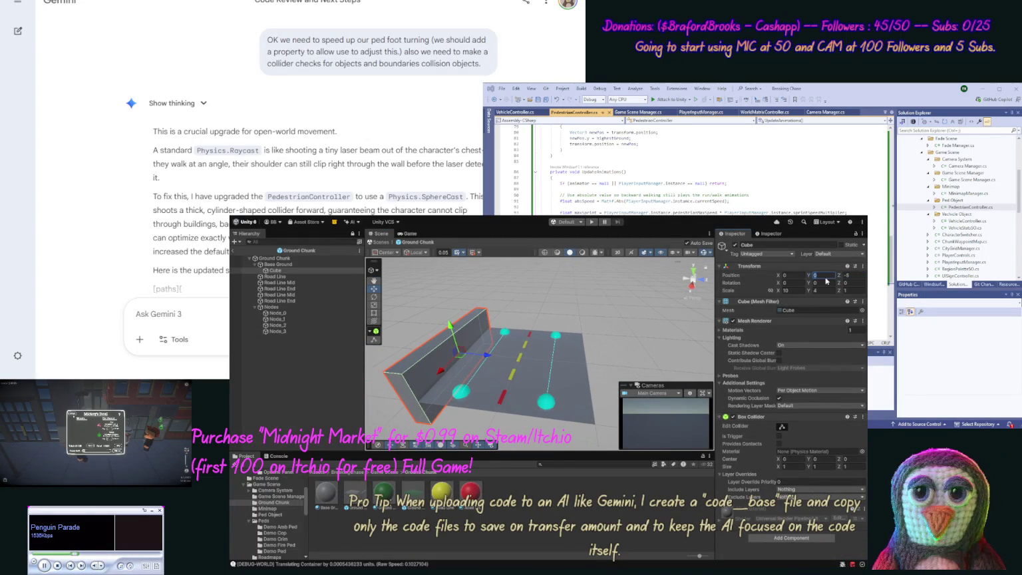
{"action": "type", "text": "2"}
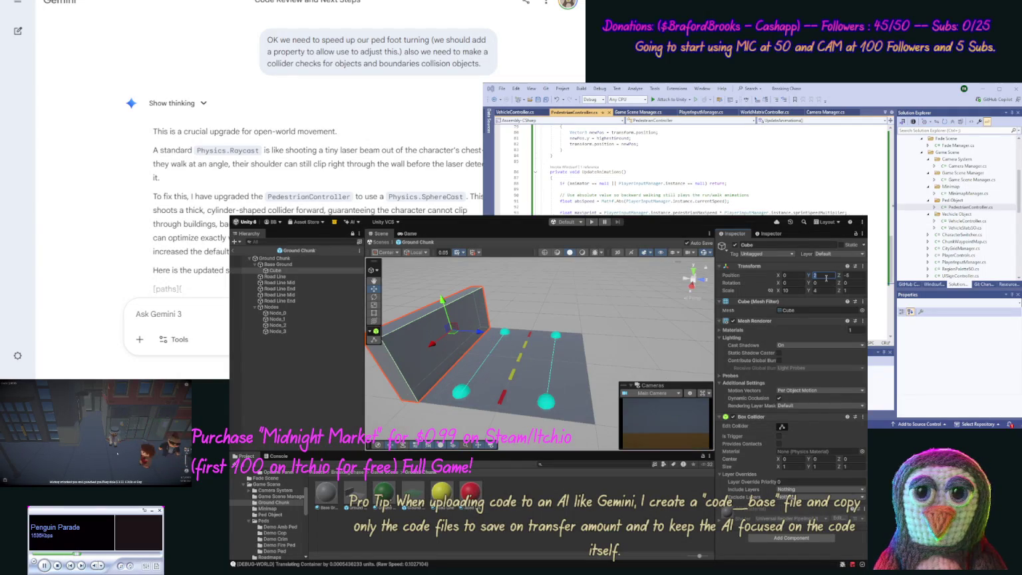
{"action": "key", "text": "BackSpace"}
{"action": "type", "text": "7.5"}
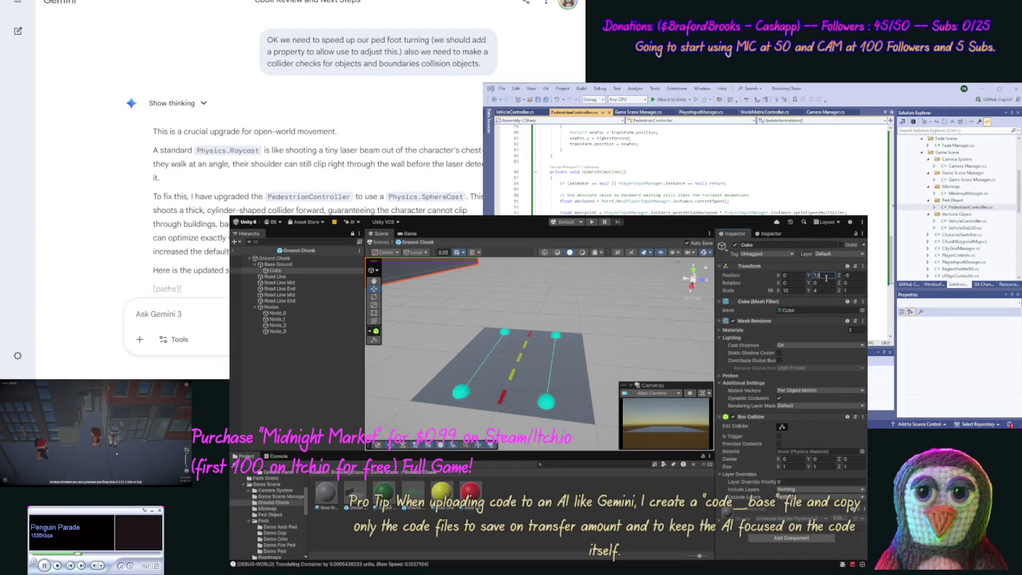
{"action": "type", "text": "1.5"}
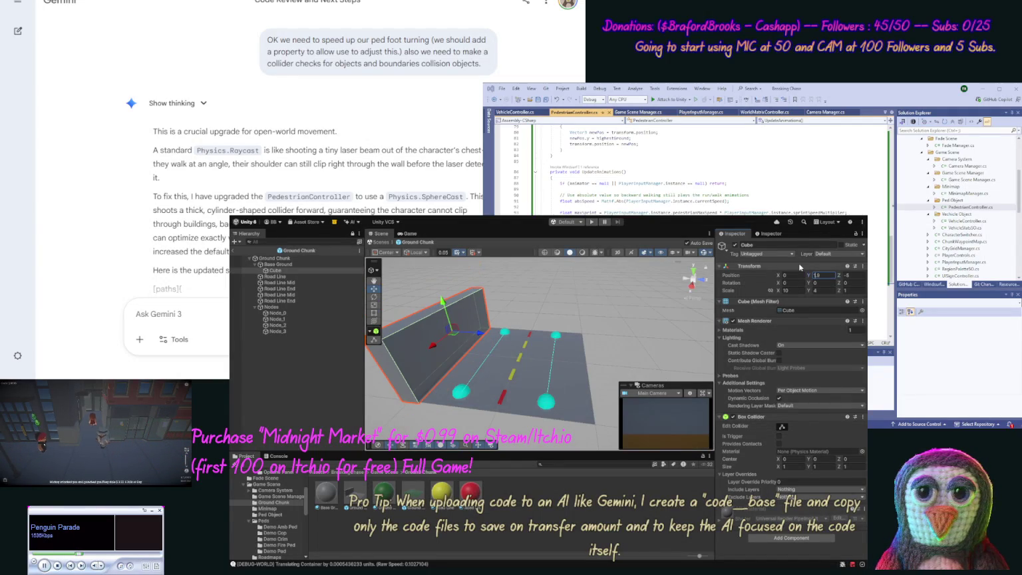
{"action": "key", "text": "Return"}
{"action": "mouse_move", "coordinate": [612, 433]}
{"action": "left_mouse_down"}
{"action": "mouse_move", "coordinate": [615, 351]}
{"action": "mouse_move", "coordinate": [583, 415]}
{"action": "left_mouse_up"}
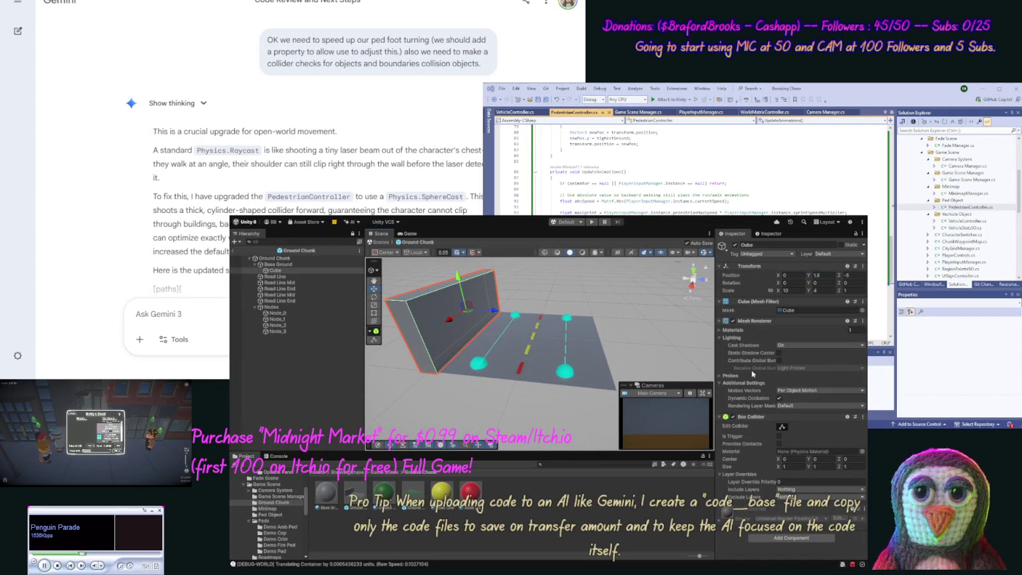
Disable the wall's Mesh Renderer, duplicate it to Z 5 on the opposite side, and exit the prefab
{"action": "left_click", "coordinate": [733, 322]}
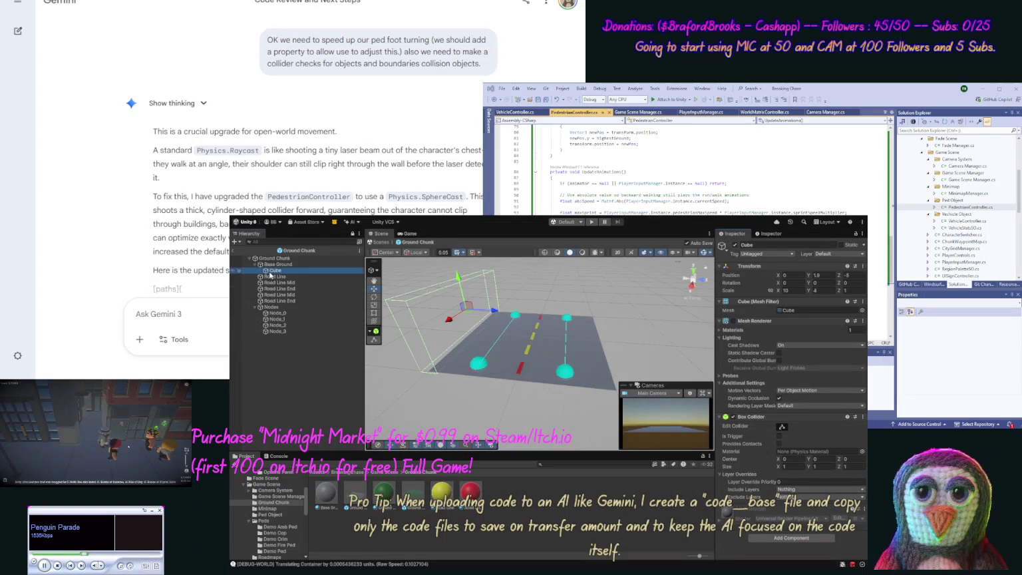
{"action": "key", "text": "ctrl+d"}
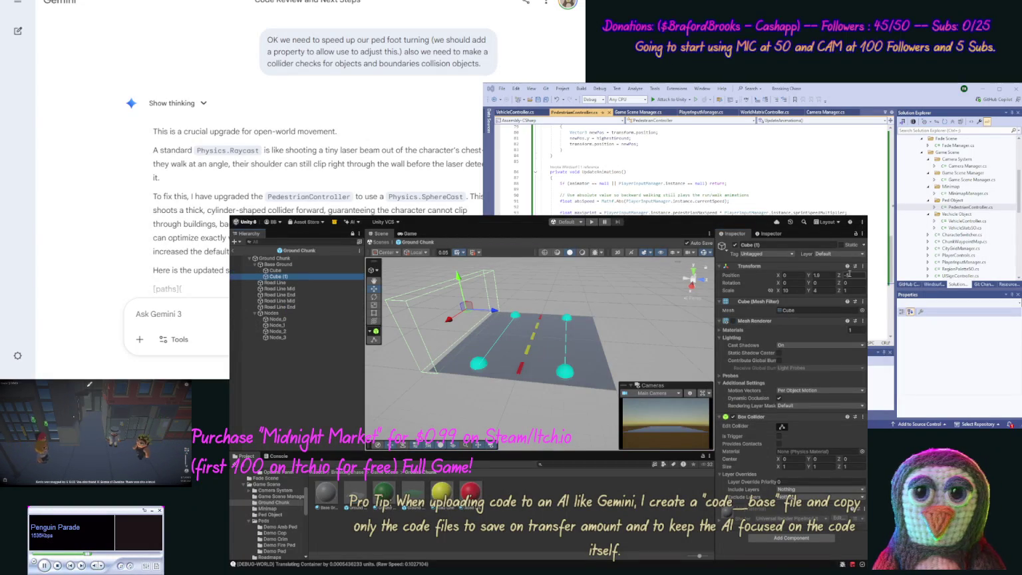
{"action": "left_click", "coordinate": [849, 275]}
{"action": "type", "text": "5"}
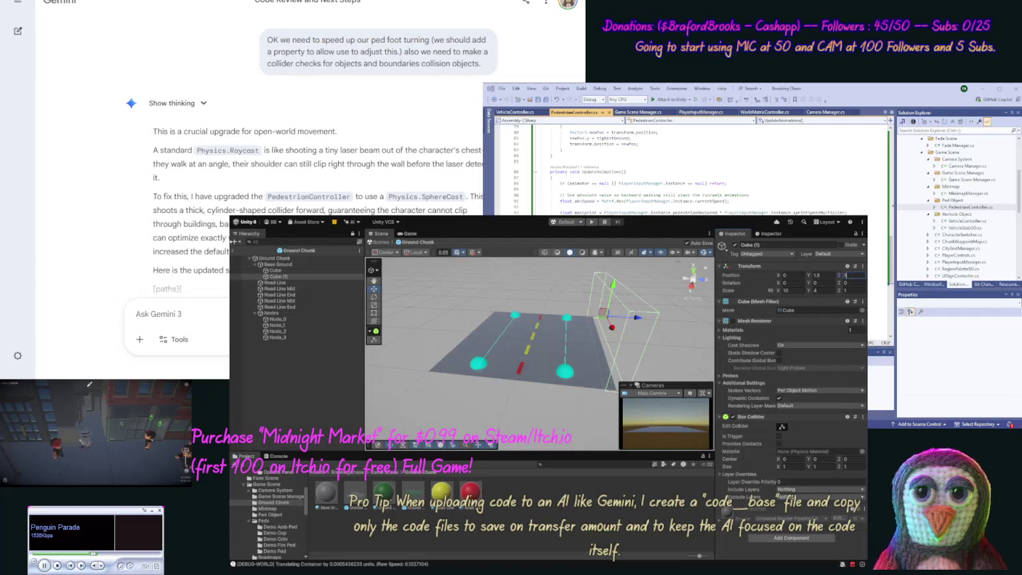
{"action": "left_click", "coordinate": [234, 251]}
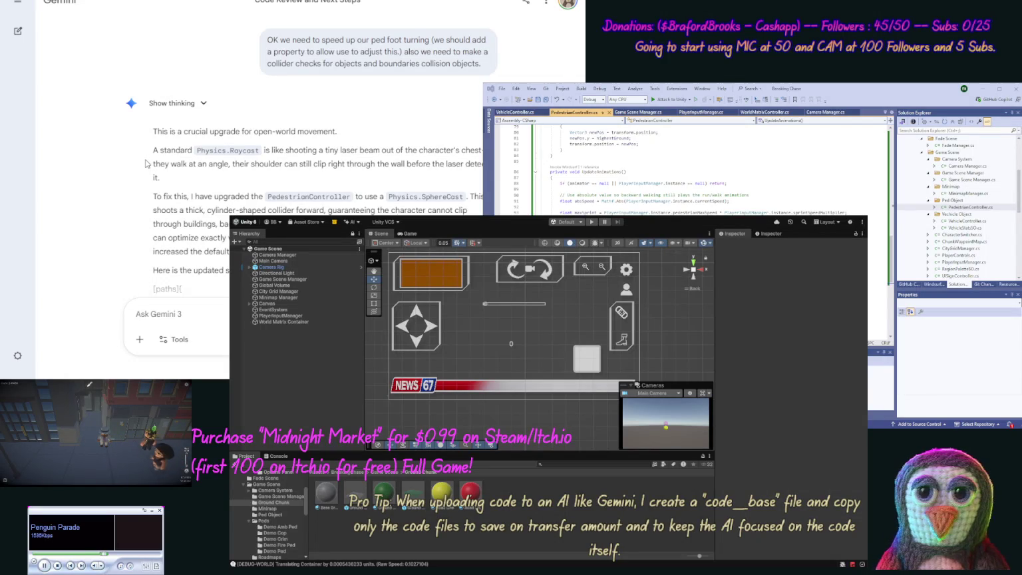
{"action": "scroll", "coordinate": [140, 186], "scroll_direction": "down", "scroll_amount": 1}
Paste Gemini's updated PedestrianController code into the script, save it, and review the Inspector checklist
{"action": "scroll", "coordinate": [140, 189], "scroll_direction": "down", "scroll_amount": 6}
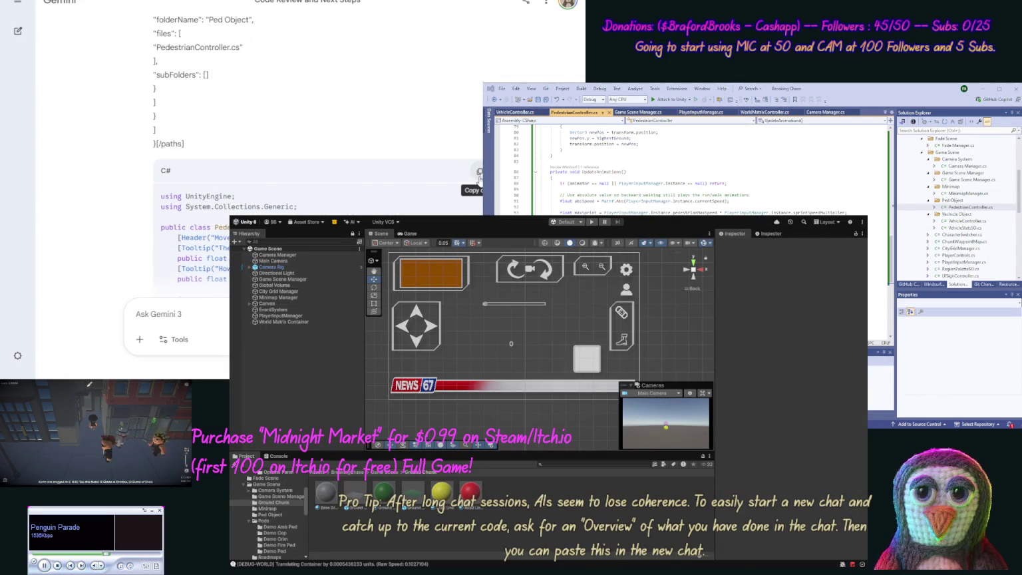
{"action": "left_click", "coordinate": [479, 173]}
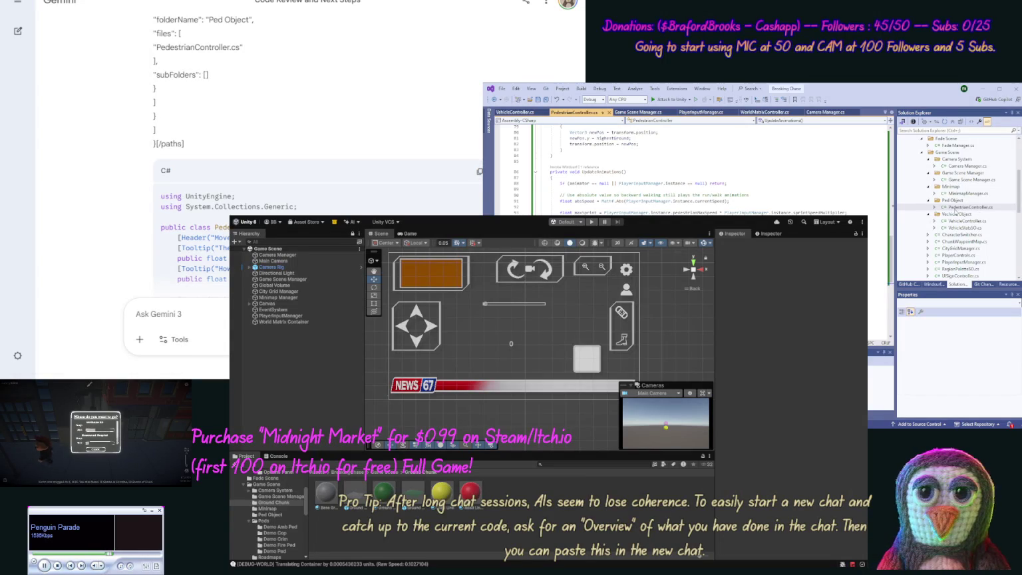
{"action": "key", "text": "ctrl+v"}
{"action": "key", "text": "ctrl+s"}
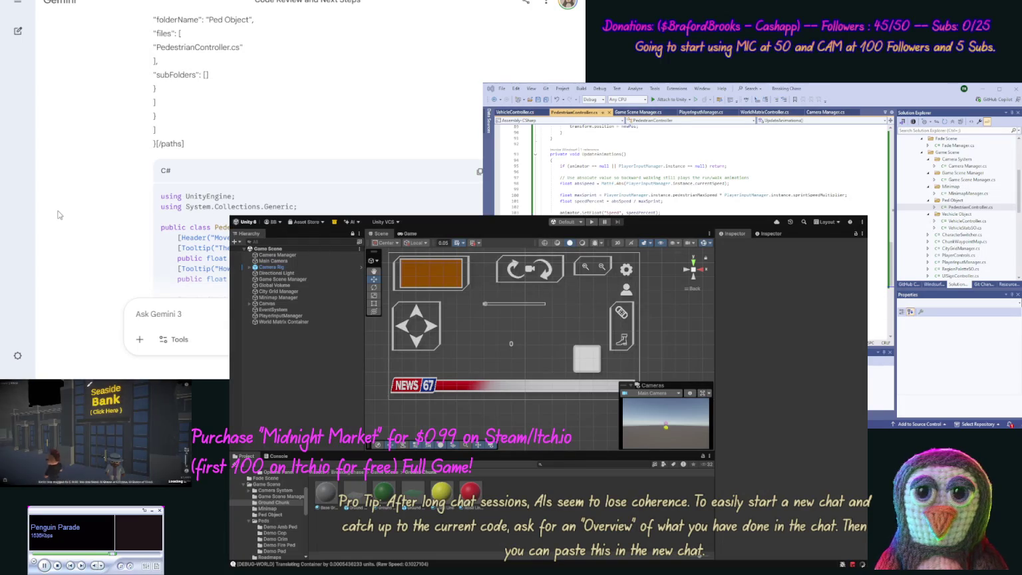
{"action": "scroll", "coordinate": [120, 179], "scroll_direction": "down", "scroll_amount": 15}
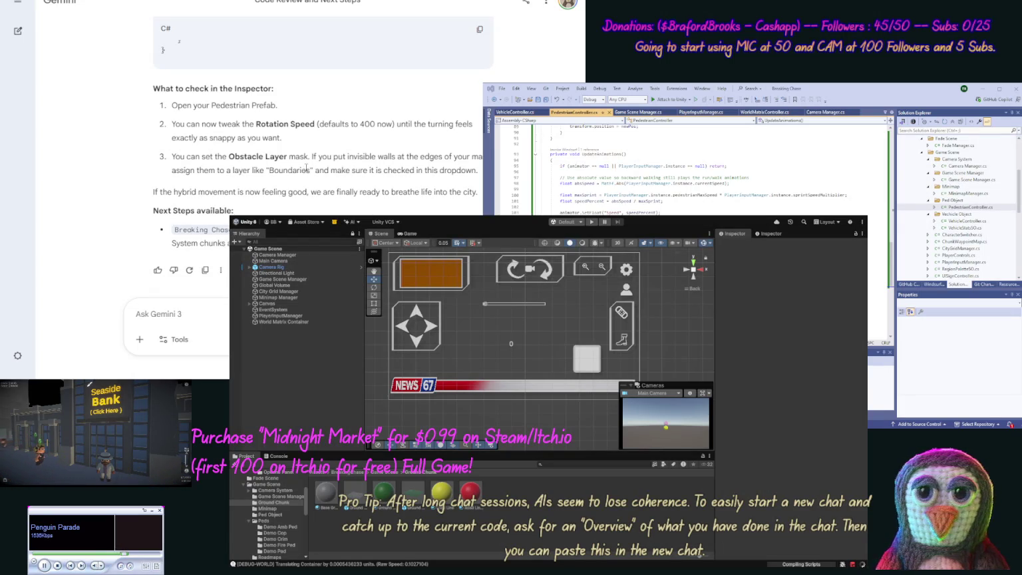
{"action": "mouse_move", "coordinate": [478, 171]}
{"action": "left_mouse_down"}
{"action": "mouse_move", "coordinate": [236, 171]}
{"action": "mouse_move", "coordinate": [181, 160]}
{"action": "mouse_move", "coordinate": [476, 171]}
{"action": "left_mouse_up"}
Ask Gemini to have the Ped and Car handle collisions as part of their prefabs
{"action": "left_click", "coordinate": [174, 159]}
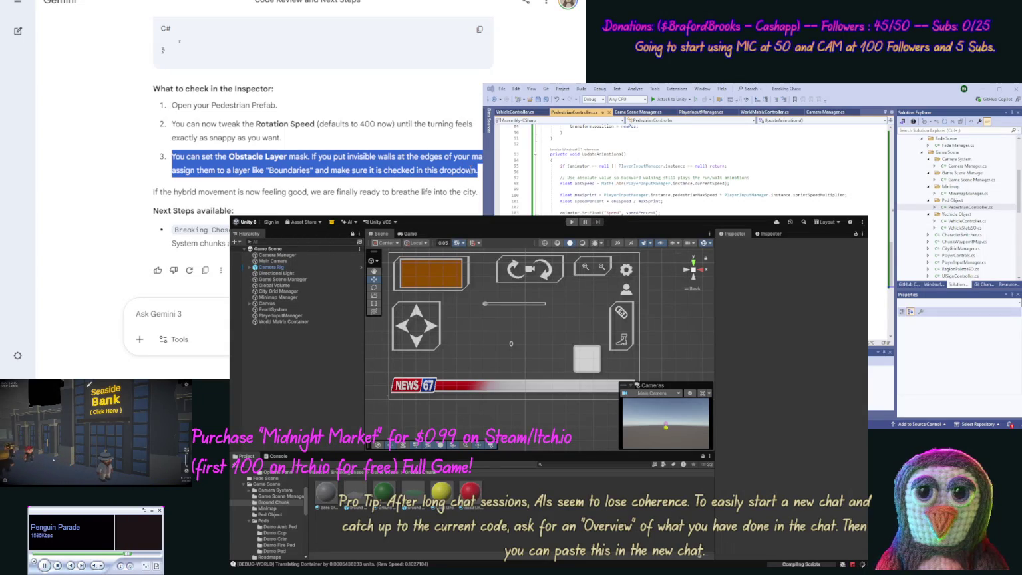
{"action": "left_click", "coordinate": [160, 313]}
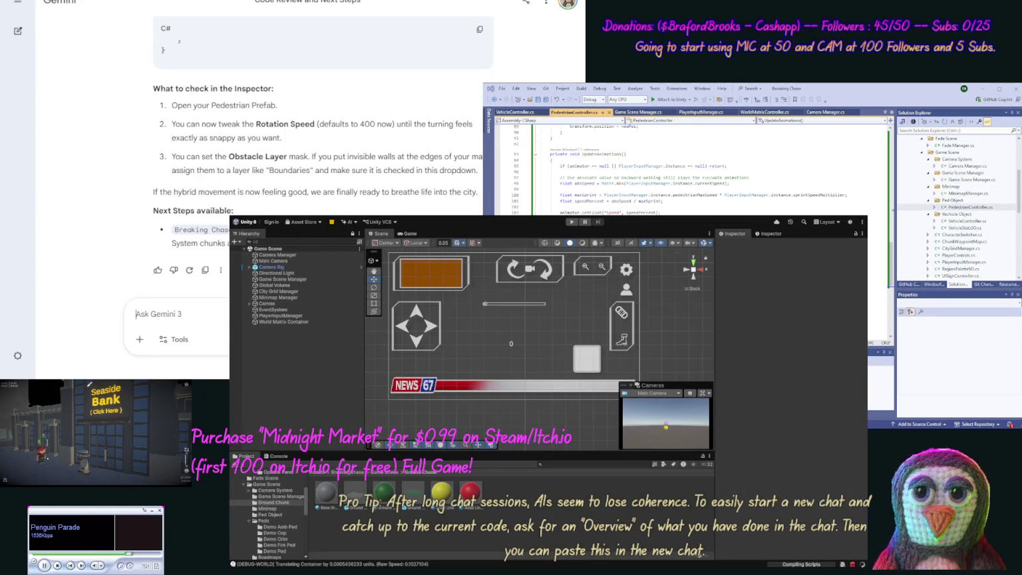
{"action": "type", "text": "We want our Ped to"}
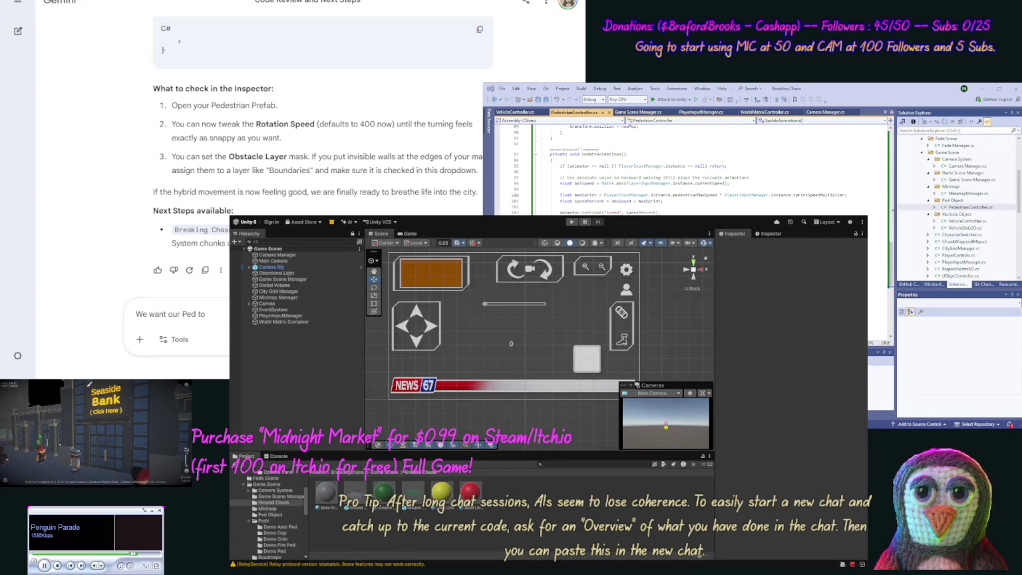
{"action": "key", "text": "BackSpace"}
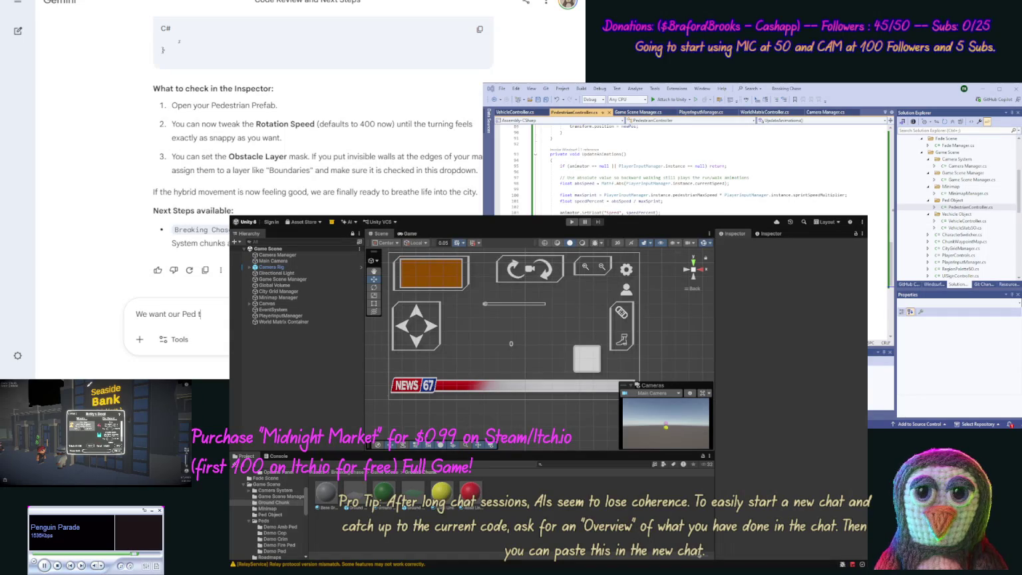
{"action": "type", "text": "(and Car"}
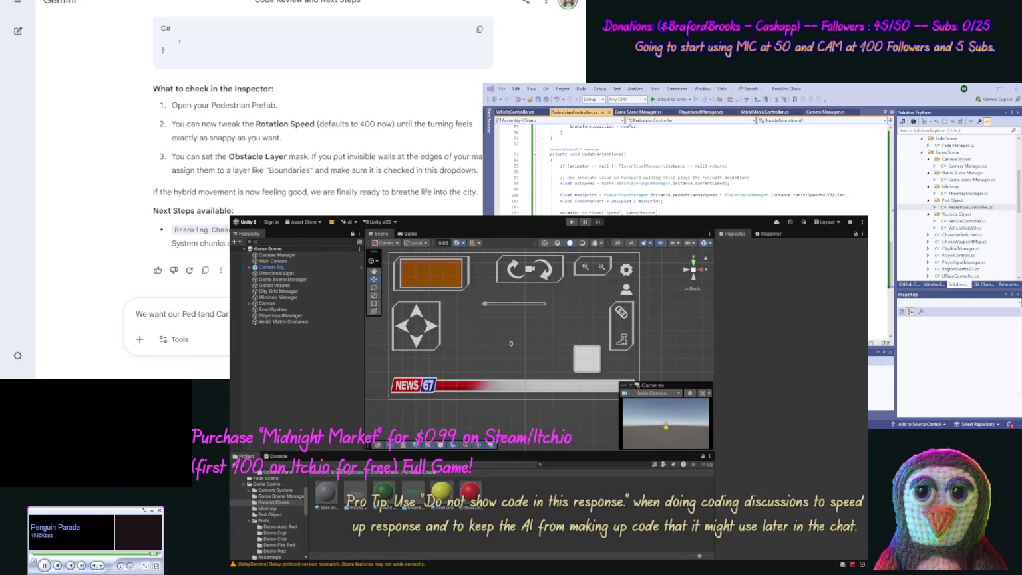
{"action": "type", "text": "time, "}
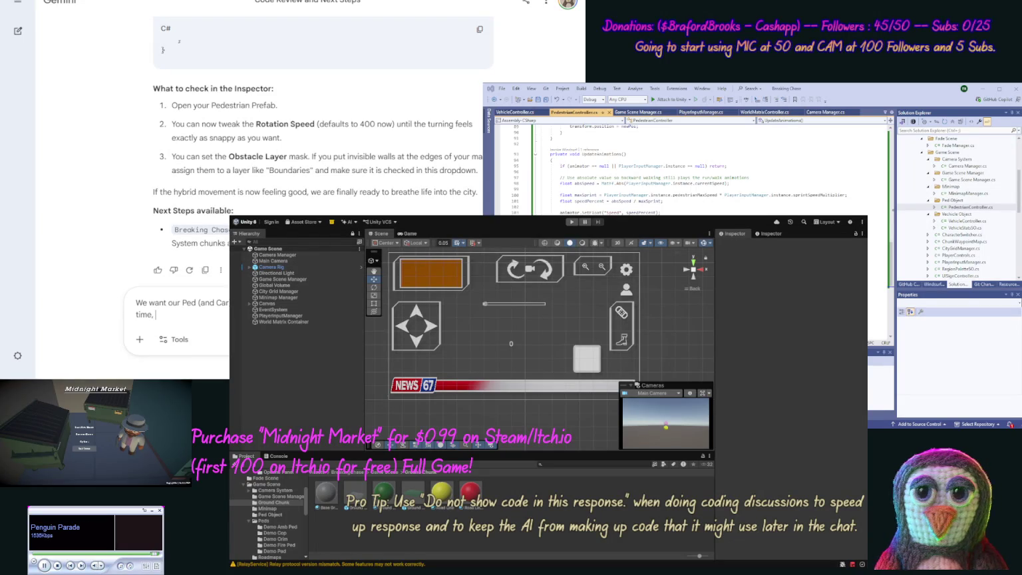
{"action": "type", "text": "s as this is"}
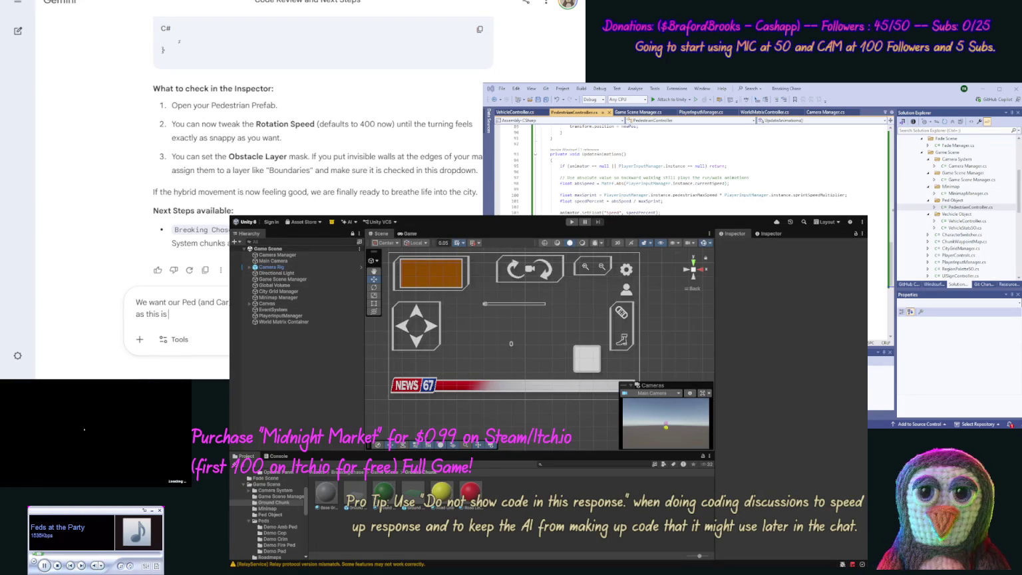
{"action": "type", "text": " going to be"}
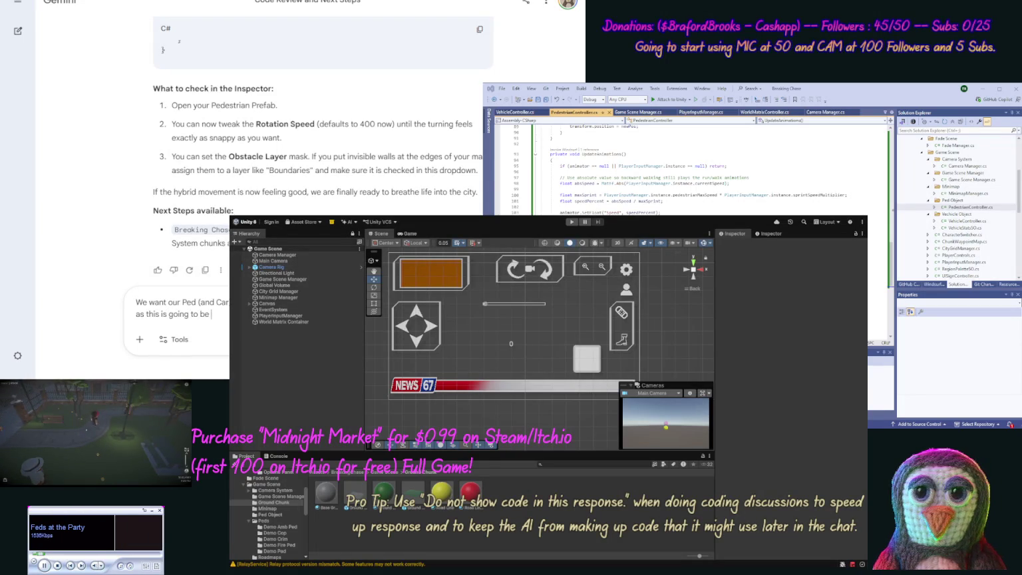
{"action": "type", "text": "t"}
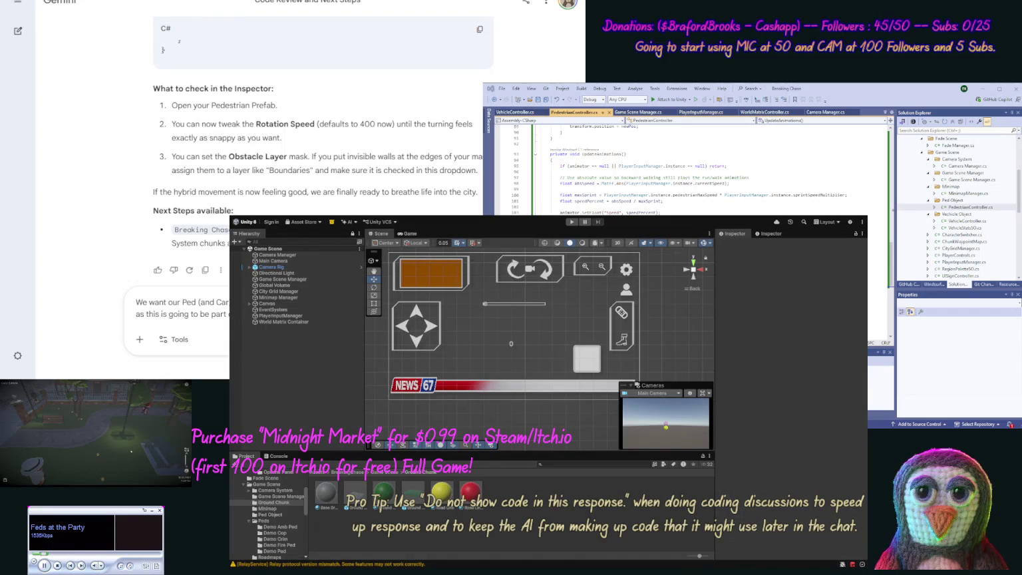
{"action": "key", "text": "Return"}
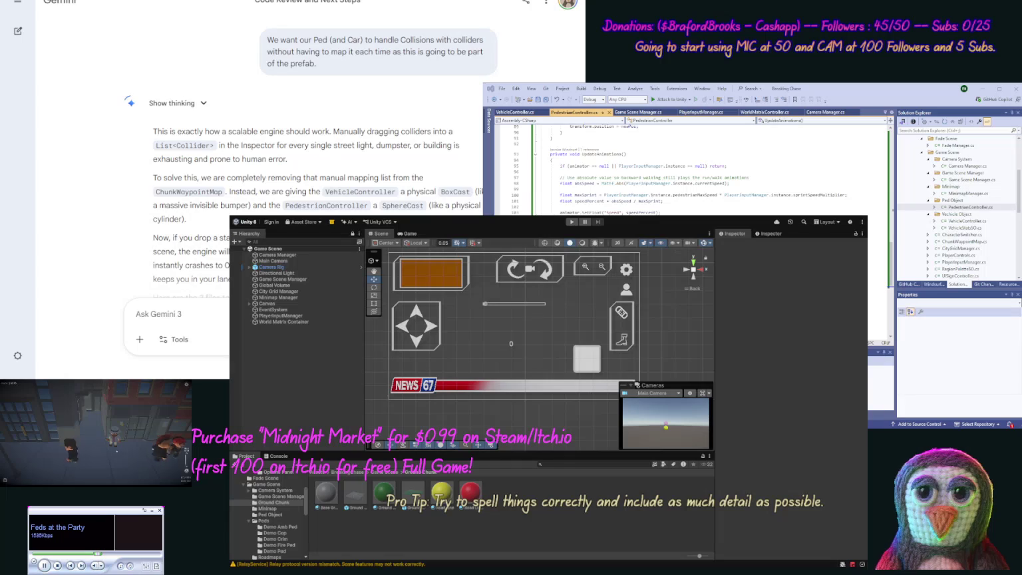
Replace the PedestrianController script with Gemini's updated collision code and save it
{"action": "scroll", "coordinate": [377, 200], "scroll_direction": "down", "scroll_amount": 10}
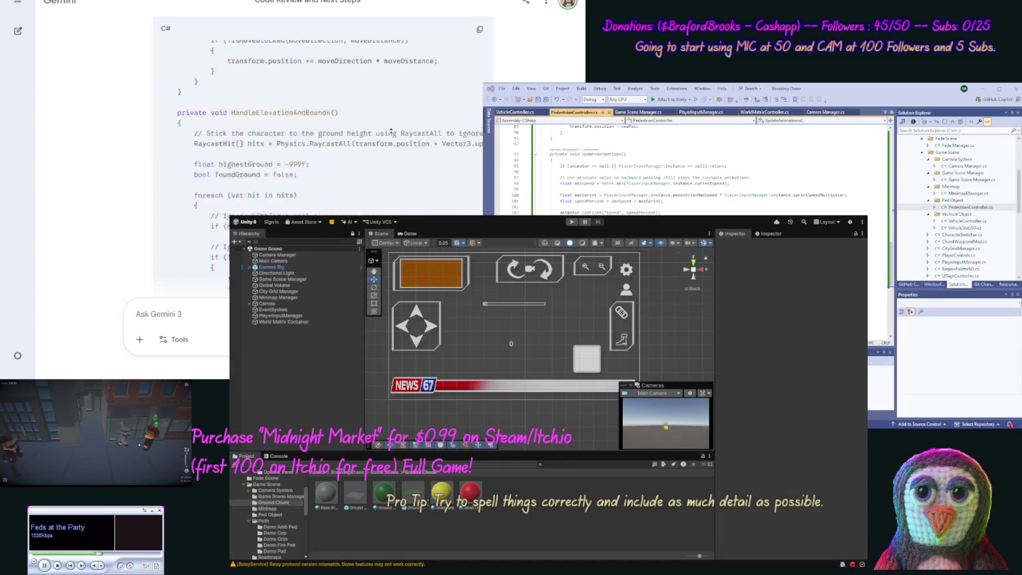
{"action": "scroll", "coordinate": [391, 131], "scroll_direction": "up", "scroll_amount": 10}
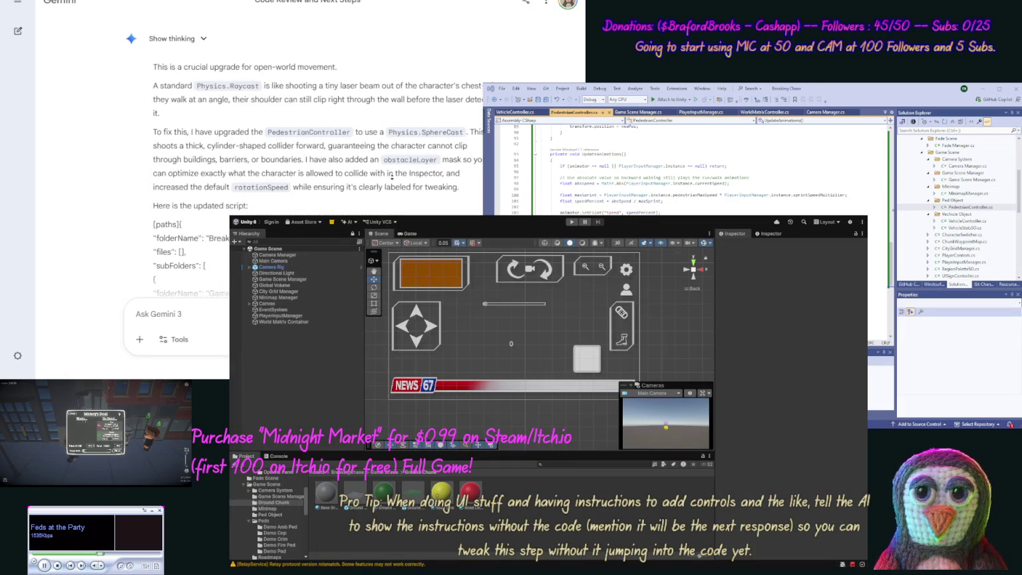
{"action": "scroll", "coordinate": [391, 192], "scroll_direction": "down", "scroll_amount": 10}
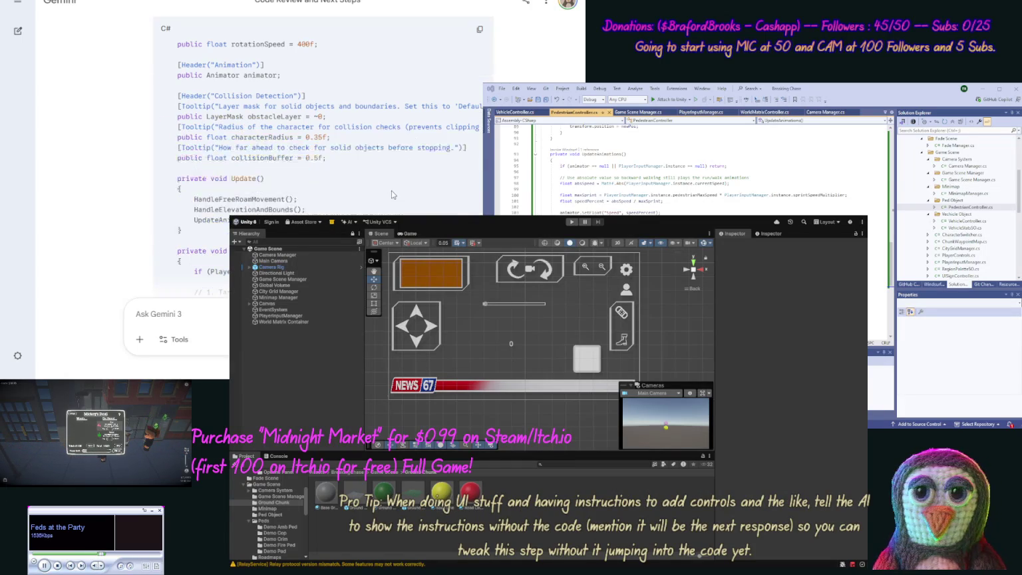
{"action": "left_click", "coordinate": [480, 31]}
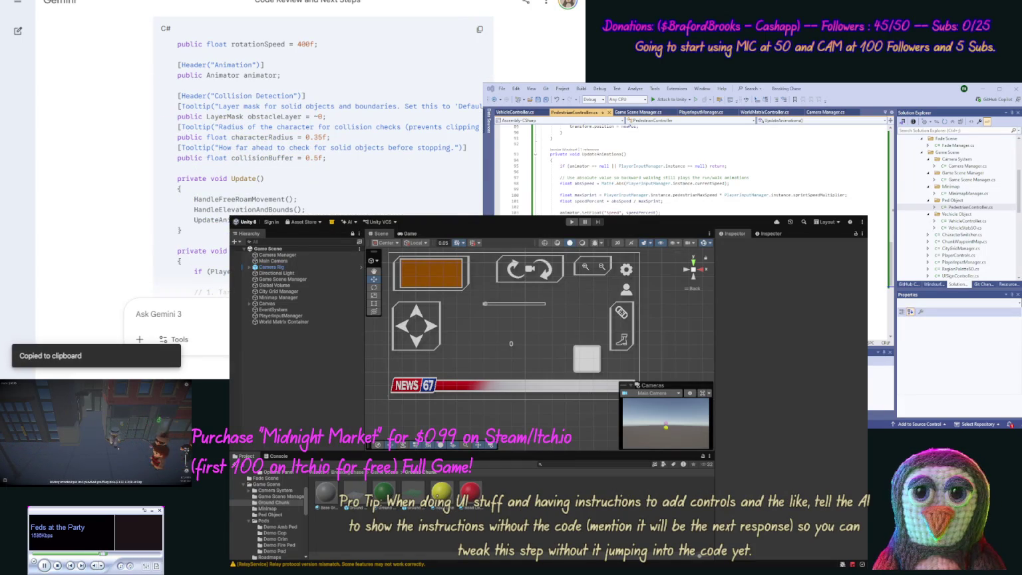
{"action": "key", "text": "ctrl+a"}
{"action": "key", "text": "ctrl+v"}
{"action": "key", "text": "ctrl+s"}
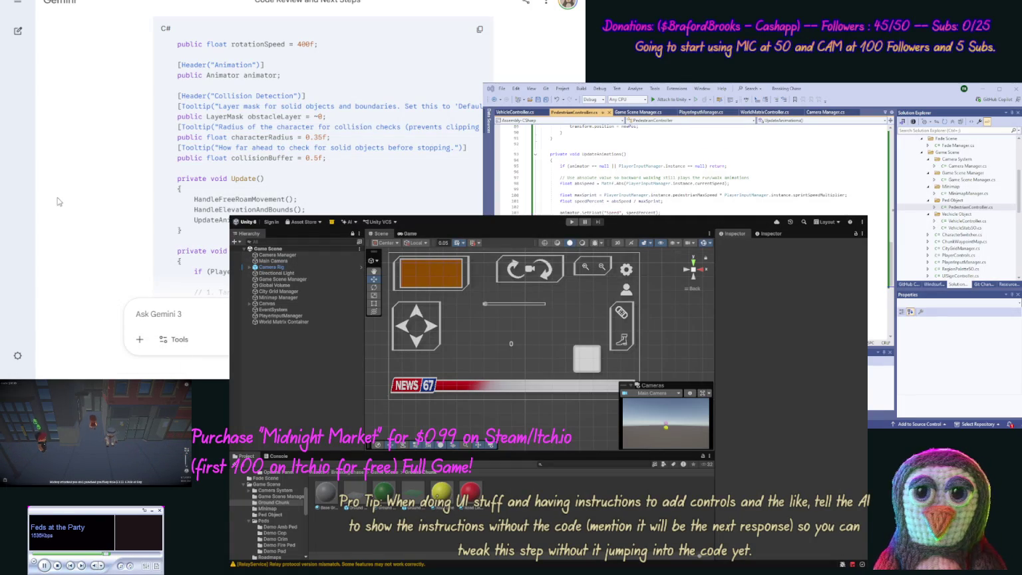
Paste Gemini's new ChunkWaypointMap code into ChunkWaypointMap.cs
{"action": "scroll", "coordinate": [128, 195], "scroll_direction": "up", "scroll_amount": 15}
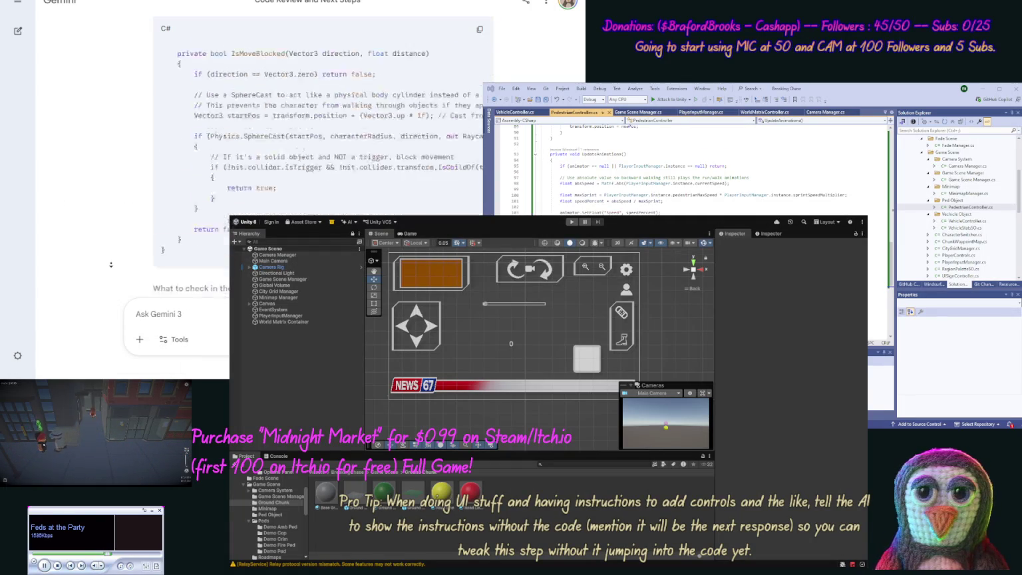
{"action": "scroll", "coordinate": [111, 265], "scroll_direction": "down", "scroll_amount": 10}
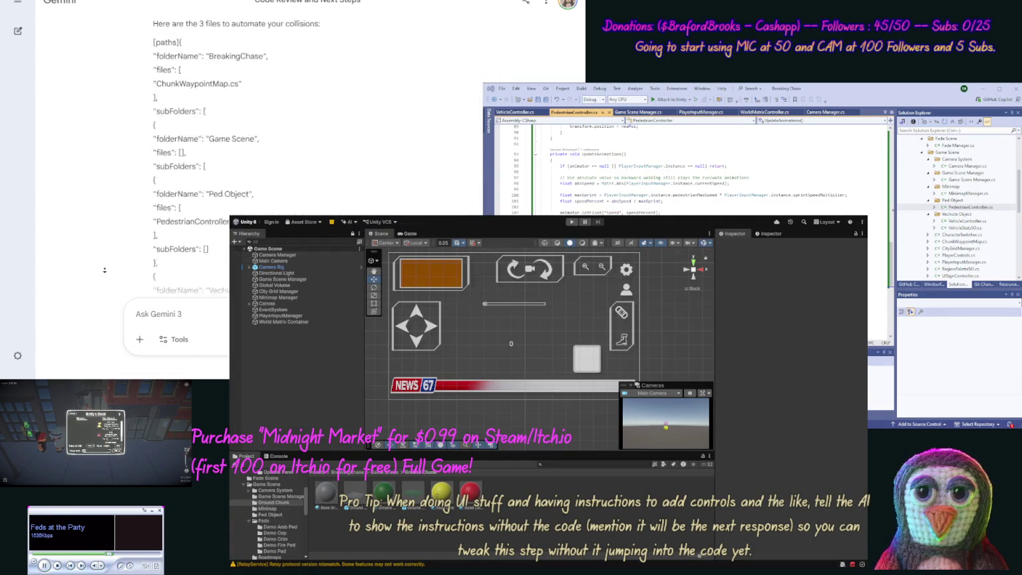
{"action": "scroll", "coordinate": [104, 270], "scroll_direction": "down", "scroll_amount": 1}
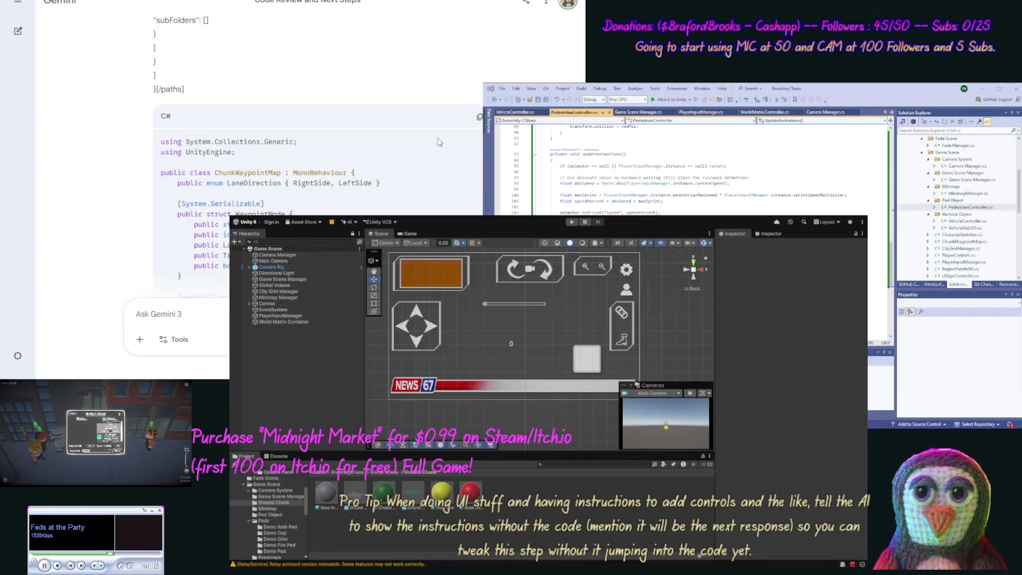
{"action": "left_click", "coordinate": [474, 123]}
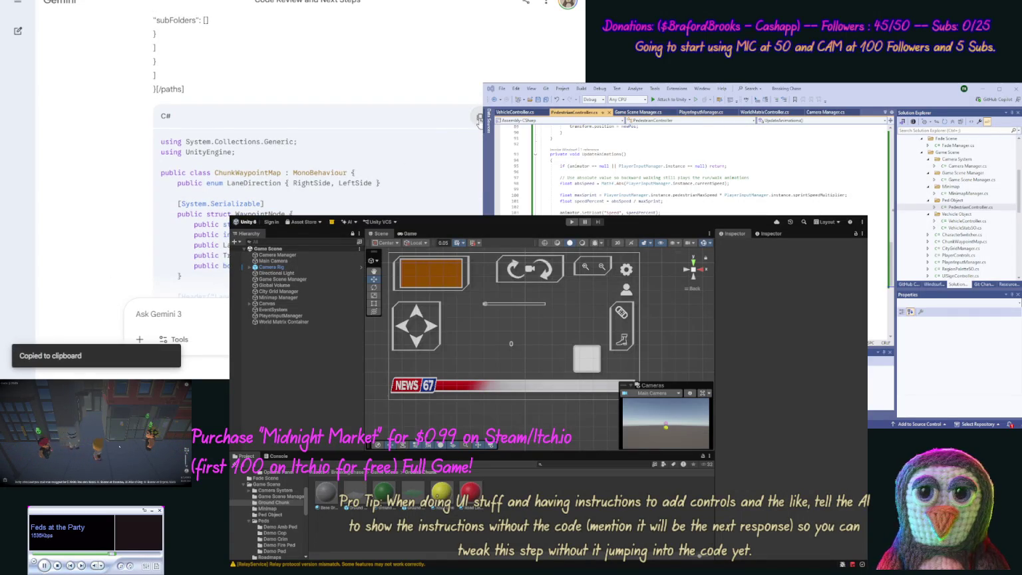
{"action": "double_click", "coordinate": [961, 241]}
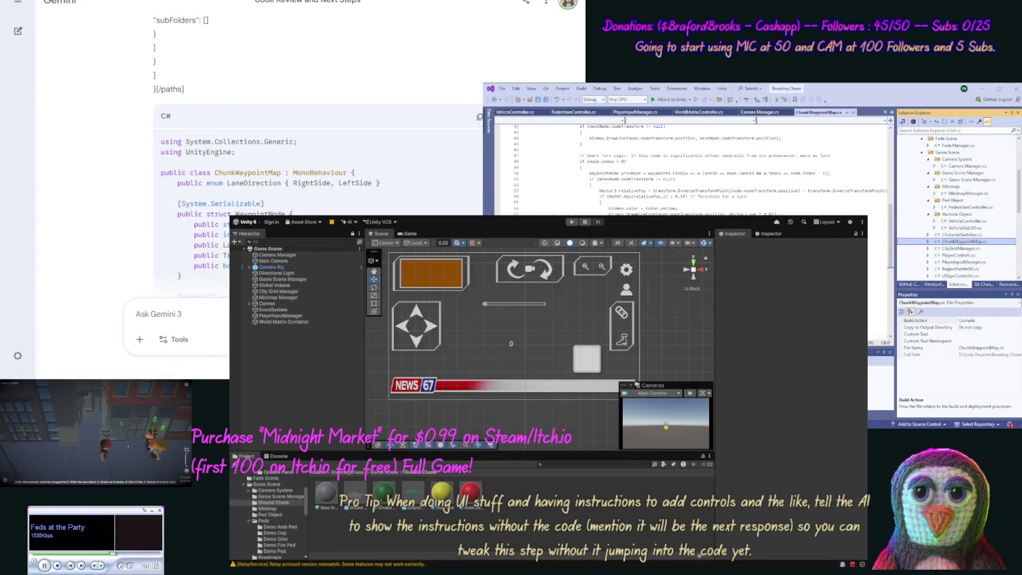
{"action": "key", "text": "ctrl+v"}
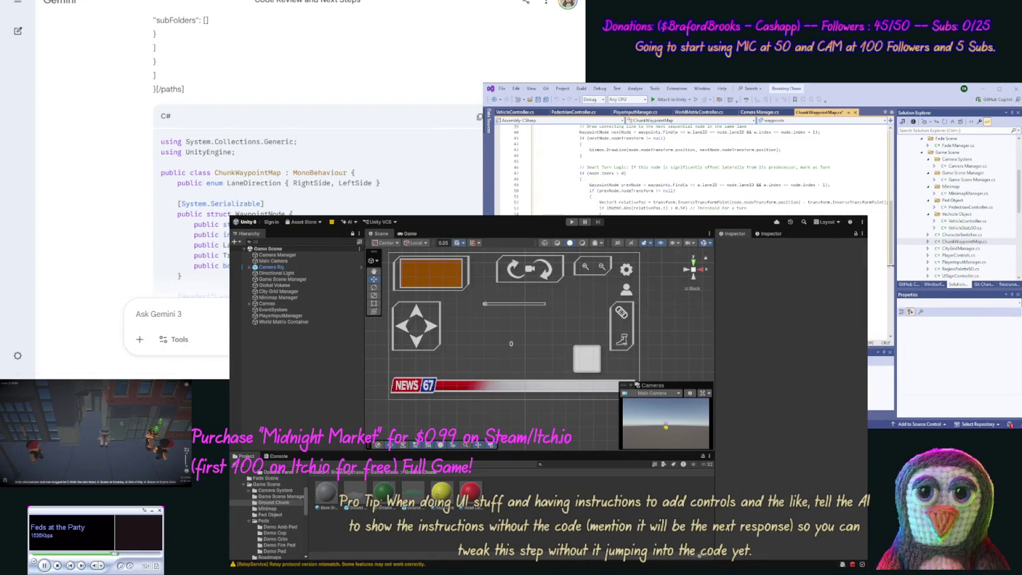
{"action": "scroll", "coordinate": [109, 195], "scroll_direction": "down", "scroll_amount": 10}
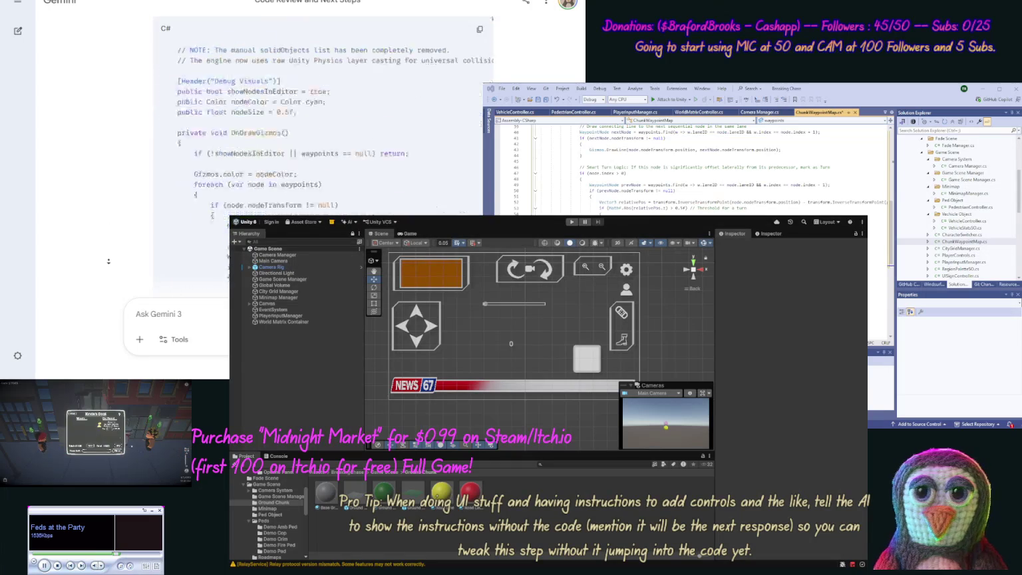
{"action": "scroll", "coordinate": [112, 228], "scroll_direction": "up", "scroll_amount": 10}
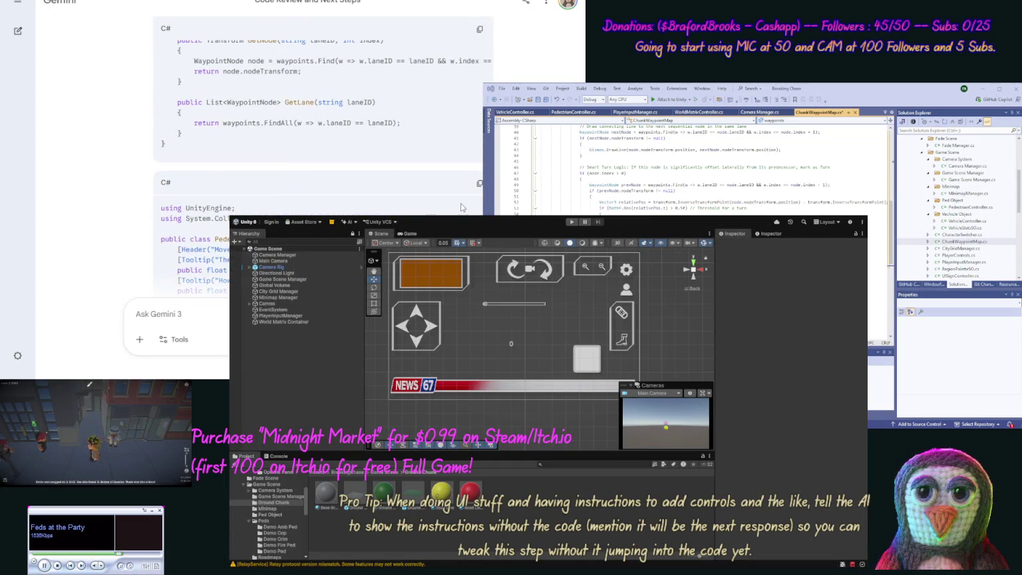
Replace VehicleController.cs's code with Gemini's new VehicleController version
{"action": "left_click", "coordinate": [479, 183]}
{"action": "left_click", "coordinate": [963, 207]}
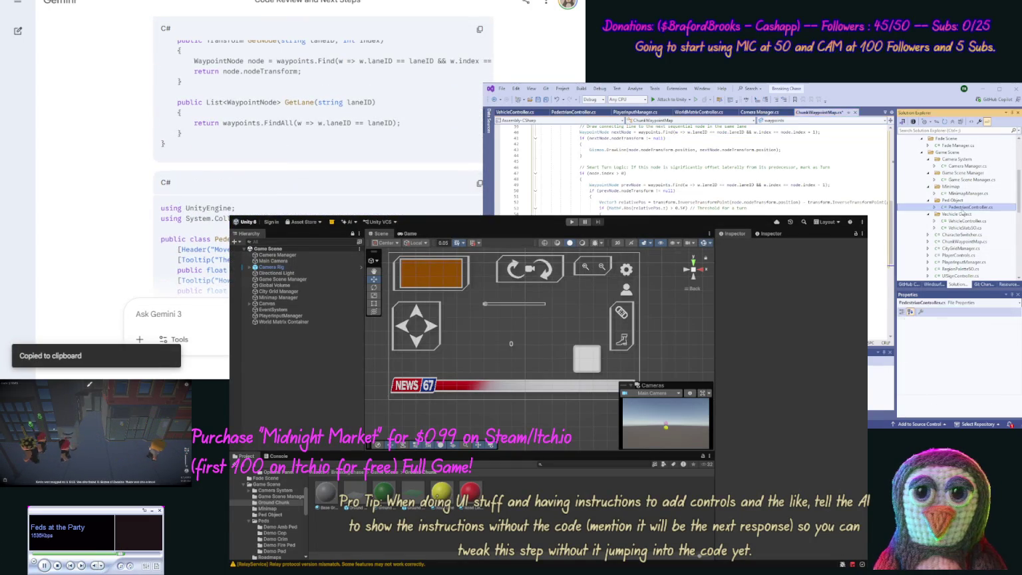
{"action": "left_click", "coordinate": [595, 113]}
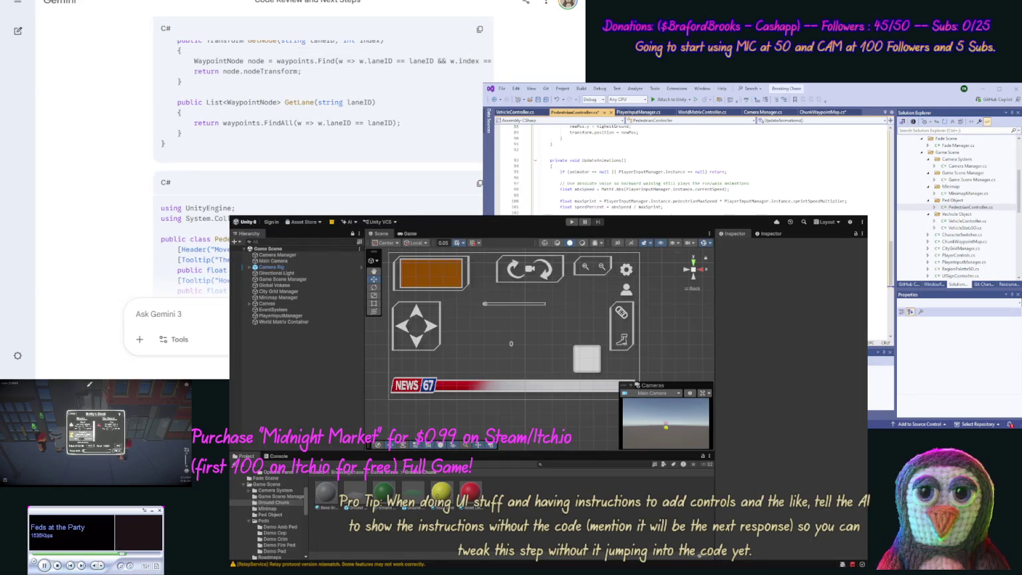
{"action": "middle_click", "coordinate": [108, 234]}
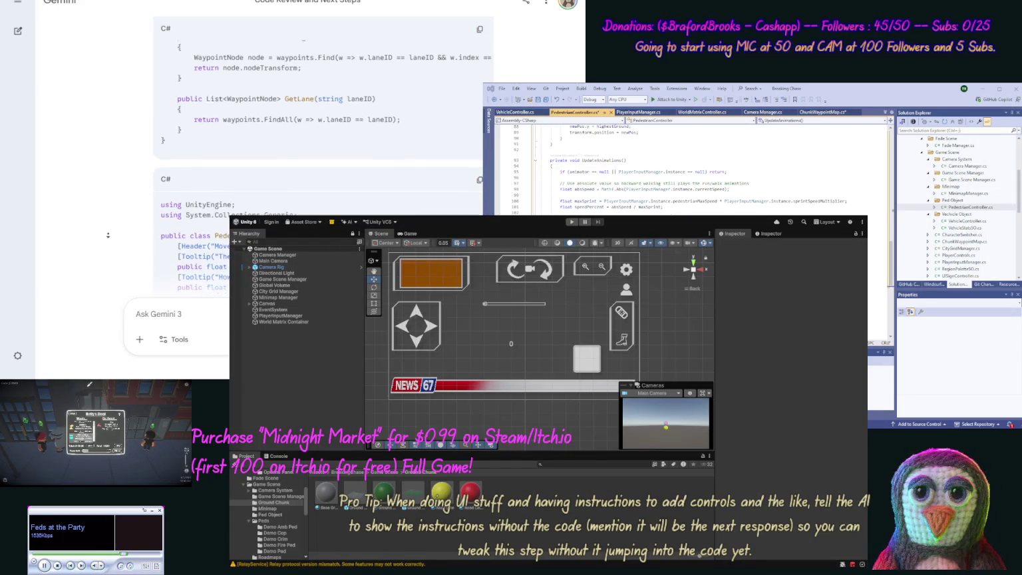
{"action": "scroll", "coordinate": [319, 167], "scroll_direction": "up", "scroll_amount": 2}
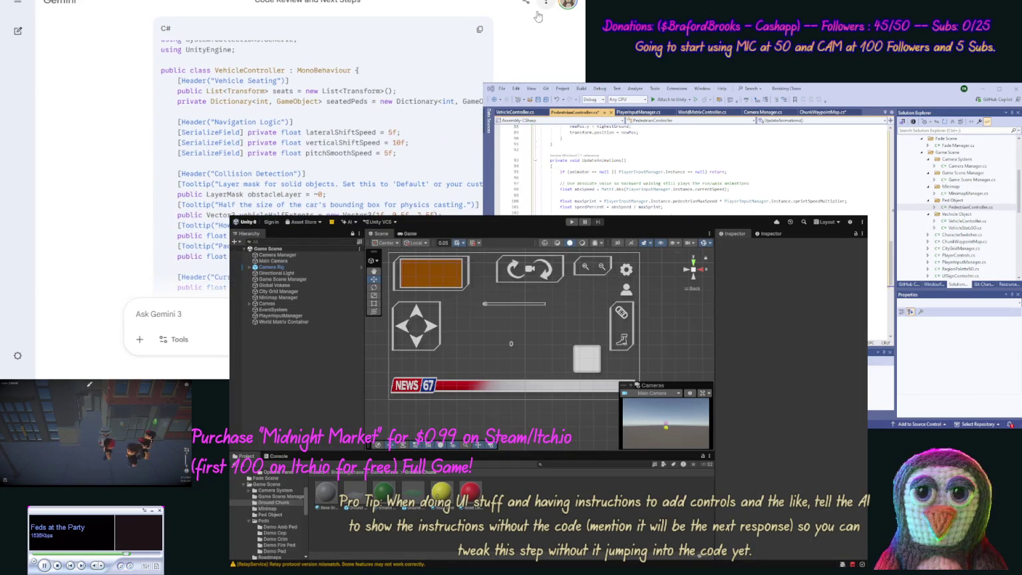
{"action": "left_click", "coordinate": [478, 29]}
{"action": "left_click", "coordinate": [516, 112]}
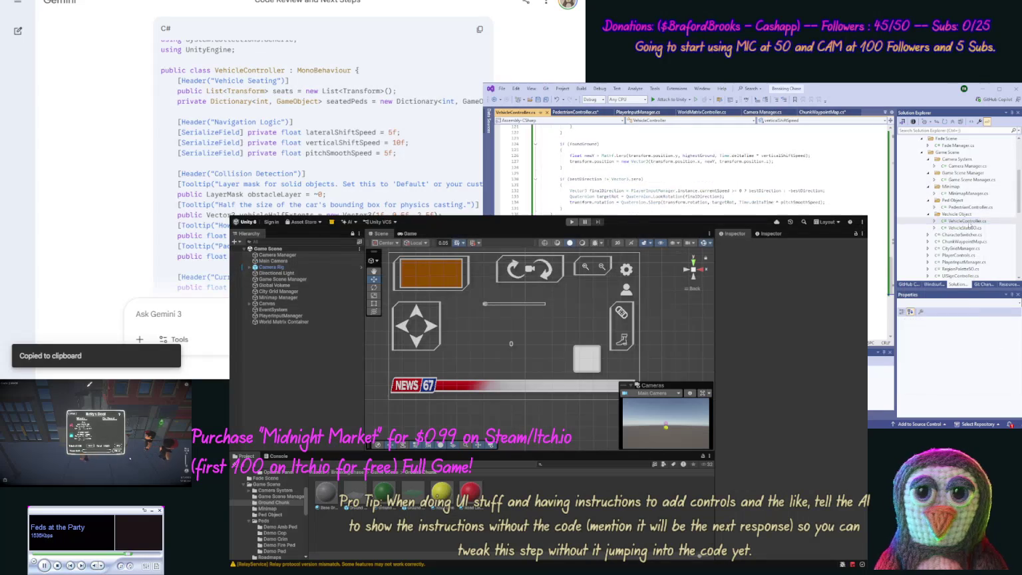
{"action": "key", "text": "ctrl+a"}
{"action": "key", "text": "ctrl+v"}
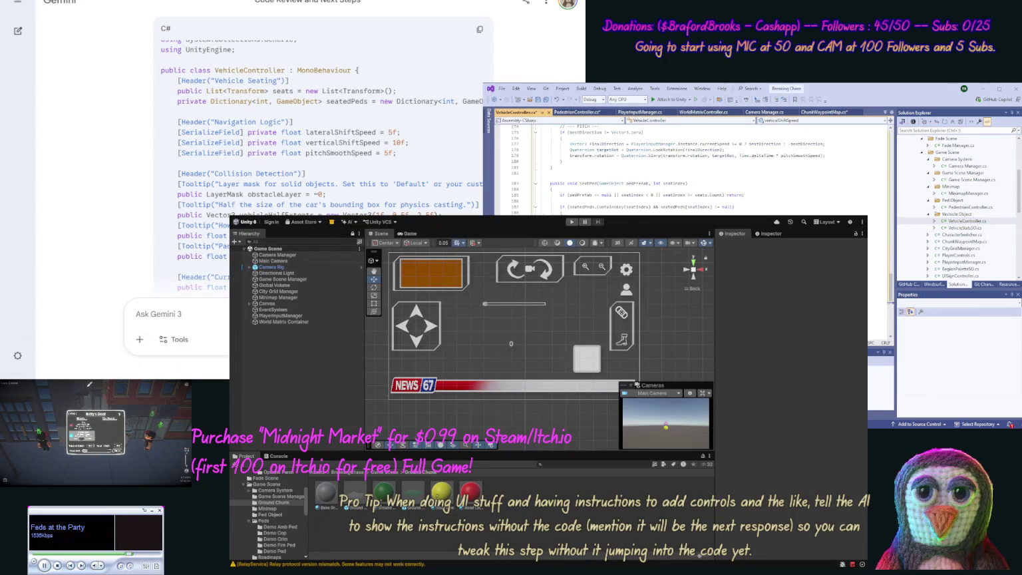
{"action": "scroll", "coordinate": [115, 157], "scroll_direction": "down", "scroll_amount": 15}
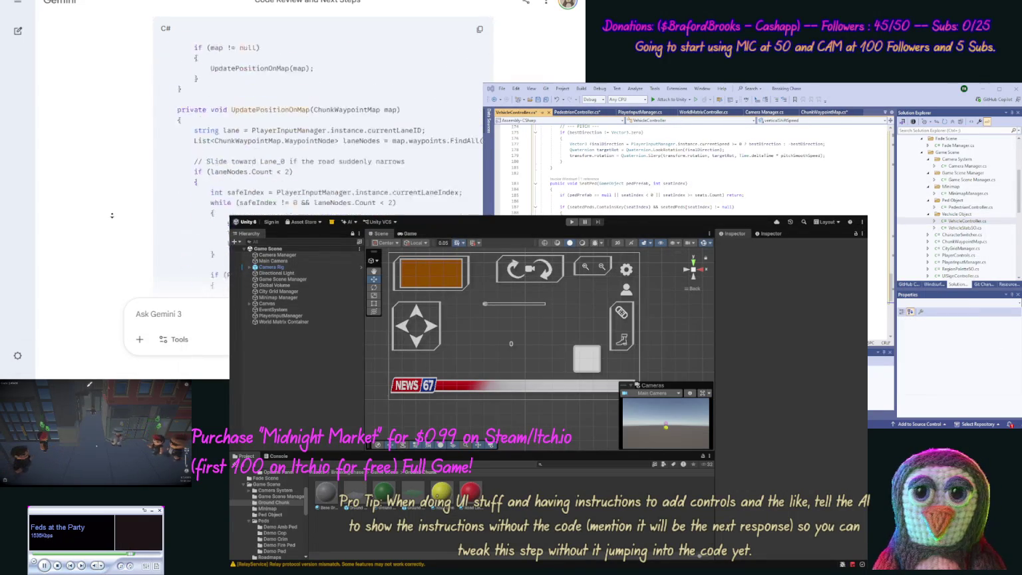
{"action": "scroll", "coordinate": [112, 214], "scroll_direction": "down", "scroll_amount": 10}
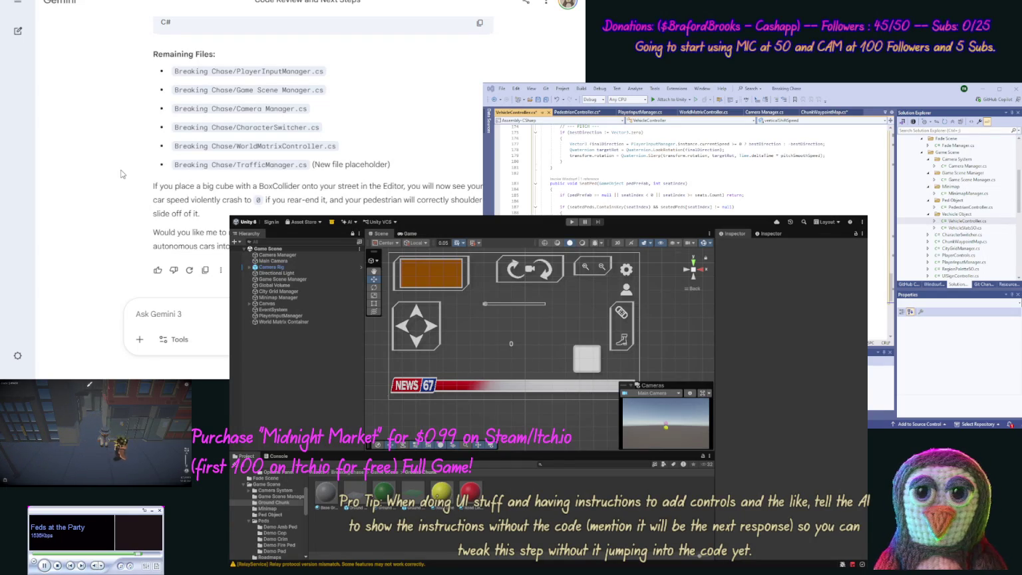
{"action": "scroll", "coordinate": [113, 95], "scroll_direction": "up", "scroll_amount": 5}
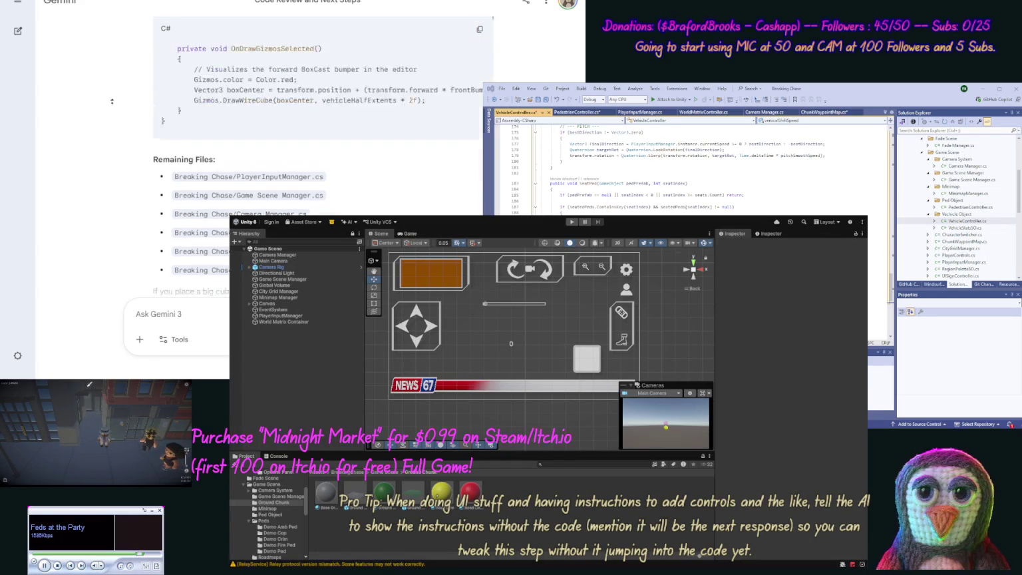
{"action": "scroll", "coordinate": [113, 96], "scroll_direction": "down", "scroll_amount": 15}
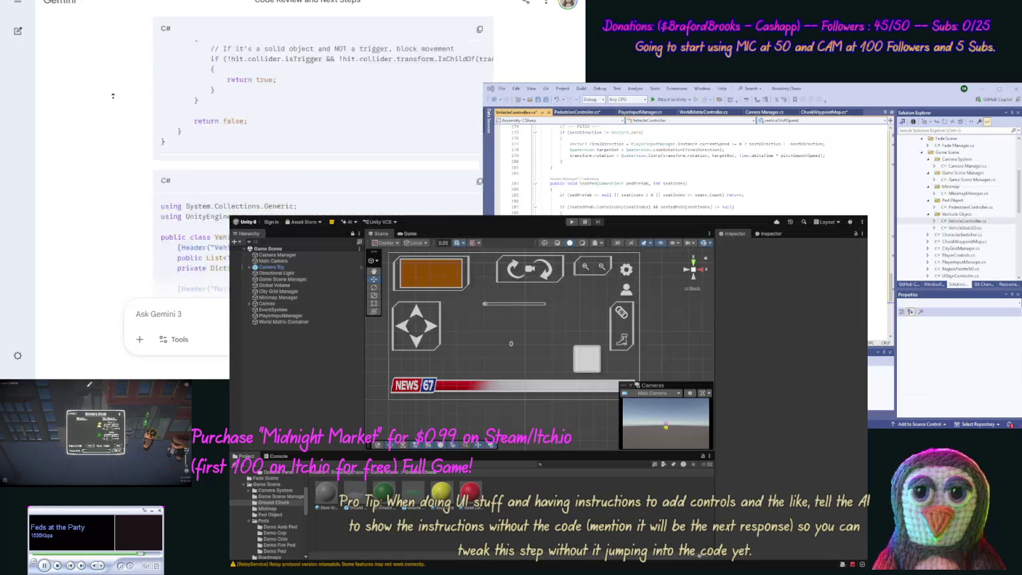
{"action": "scroll", "coordinate": [113, 102], "scroll_direction": "down", "scroll_amount": 15}
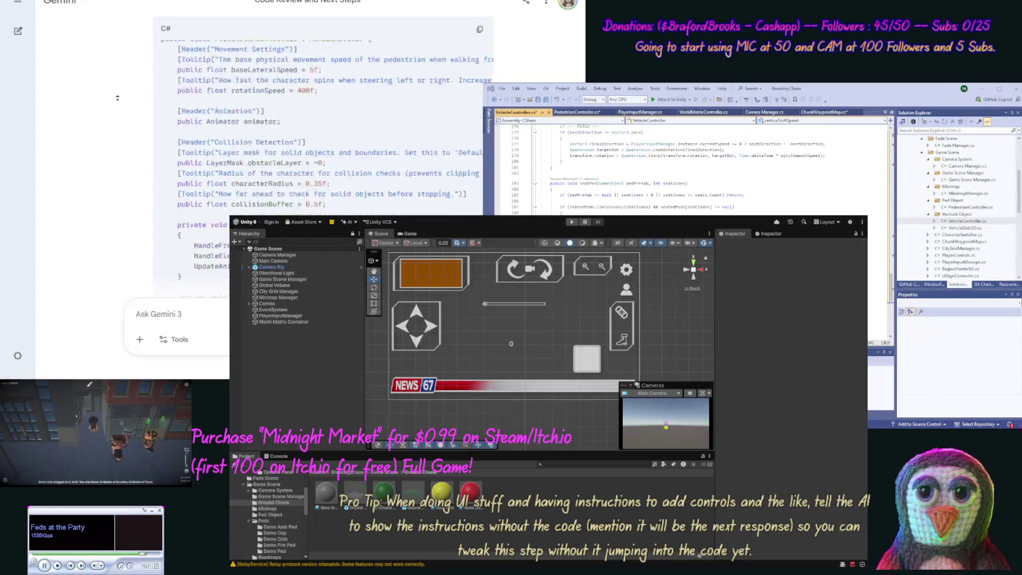
{"action": "scroll", "coordinate": [117, 98], "scroll_direction": "down", "scroll_amount": 15}
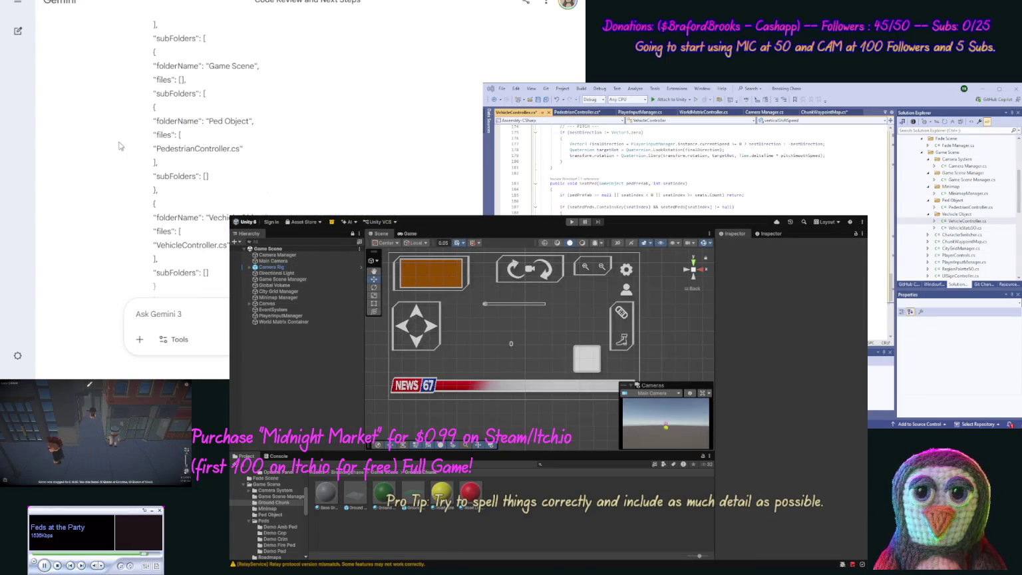
{"action": "scroll", "coordinate": [117, 113], "scroll_direction": "up", "scroll_amount": 3}
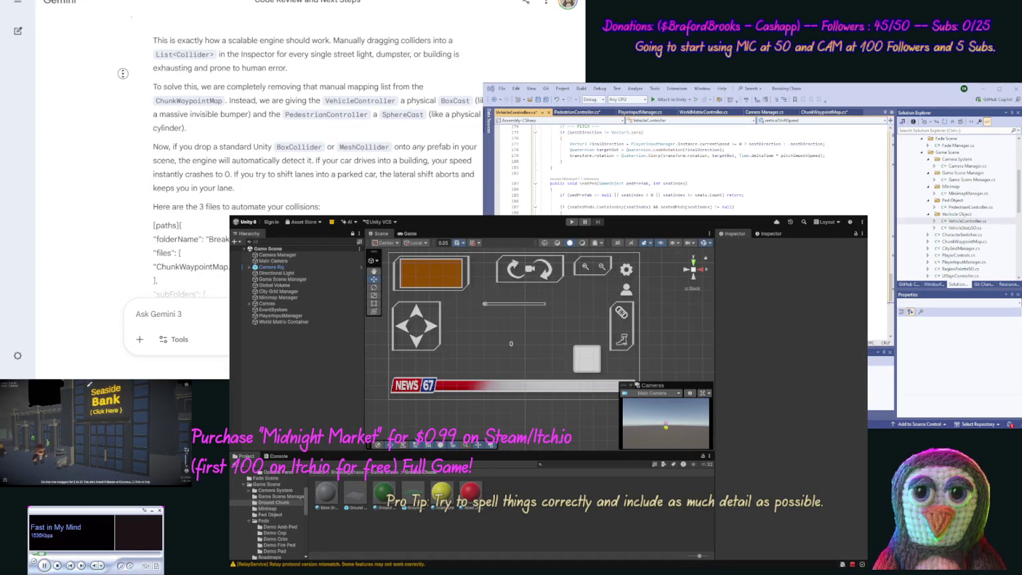
{"action": "scroll", "coordinate": [123, 87], "scroll_direction": "down", "scroll_amount": 2}
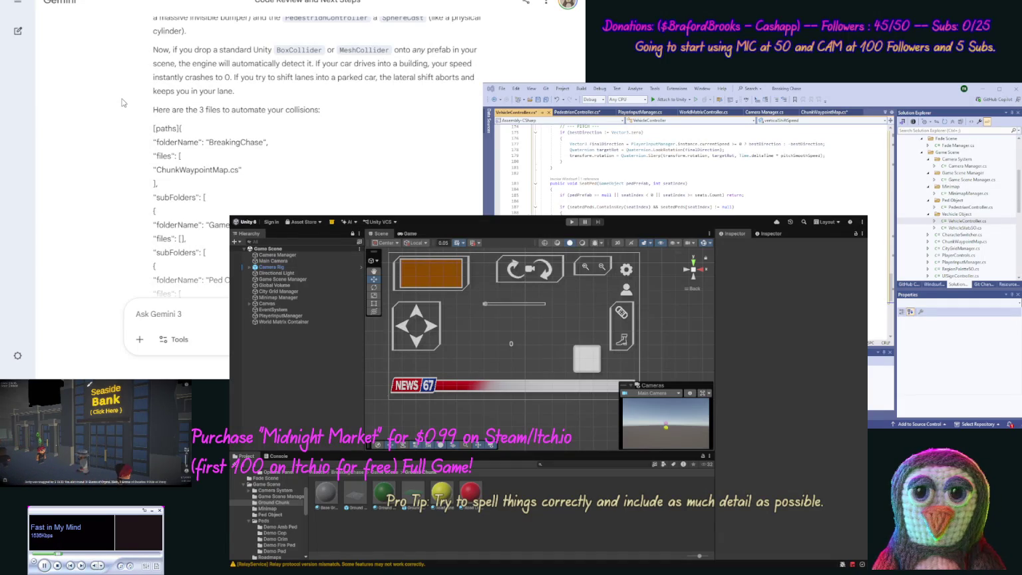
{"action": "scroll", "coordinate": [114, 142], "scroll_direction": "down", "scroll_amount": 2}
{"action": "scroll", "coordinate": [114, 141], "scroll_direction": "down", "scroll_amount": 5}
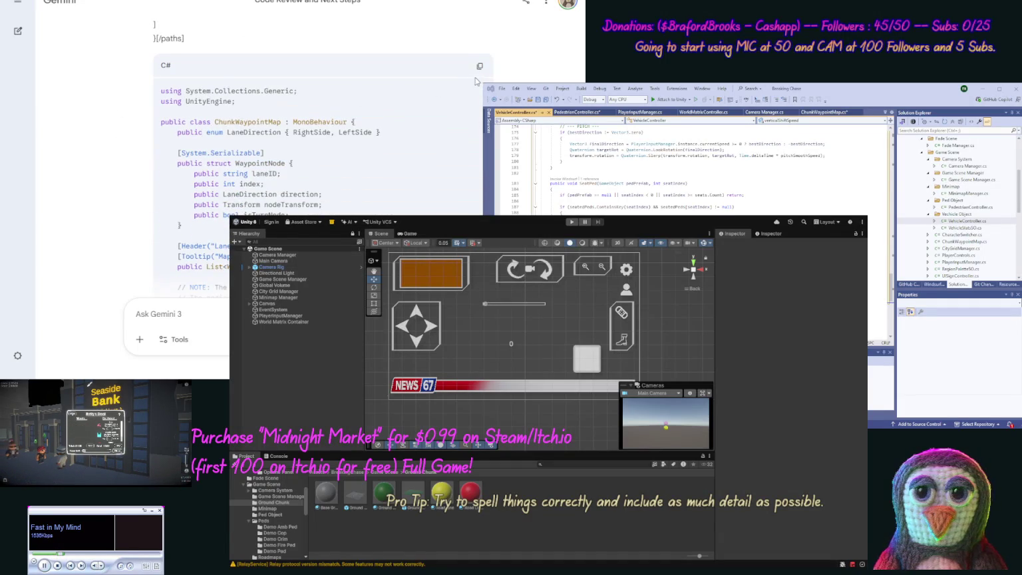
Copy the ChunkWaypointMap code block again and bring up ChunkWaypointMap.cs
{"action": "left_click", "coordinate": [479, 66]}
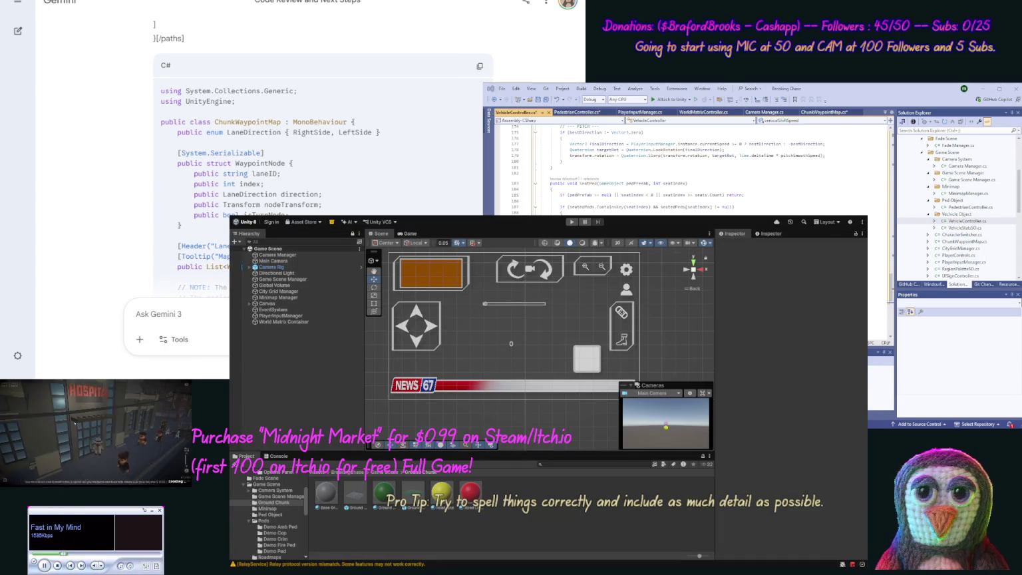
{"action": "left_click", "coordinate": [964, 241]}
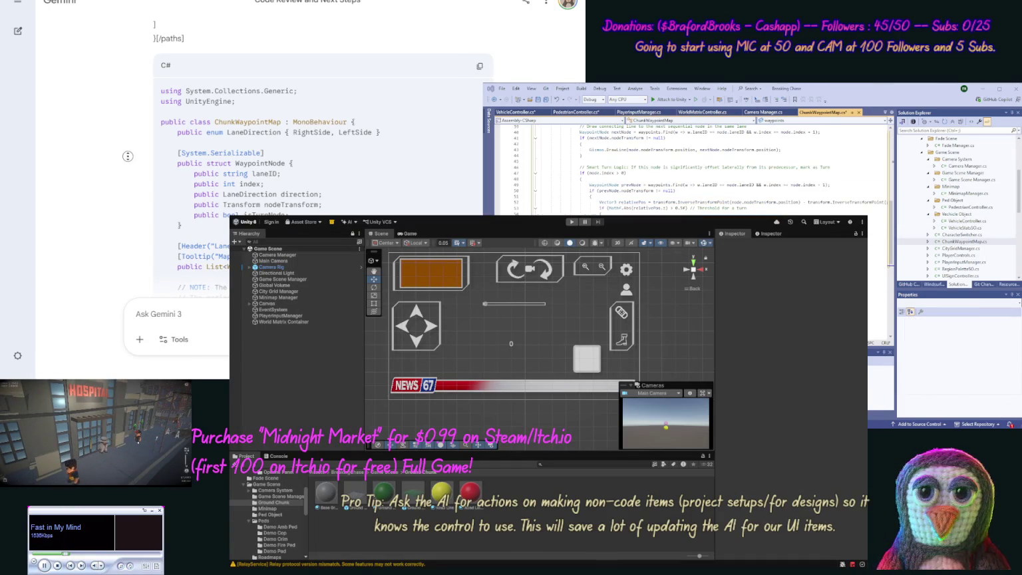
{"action": "scroll", "coordinate": [111, 231], "scroll_direction": "down", "scroll_amount": 10}
{"action": "scroll", "coordinate": [113, 200], "scroll_direction": "down", "scroll_amount": 5}
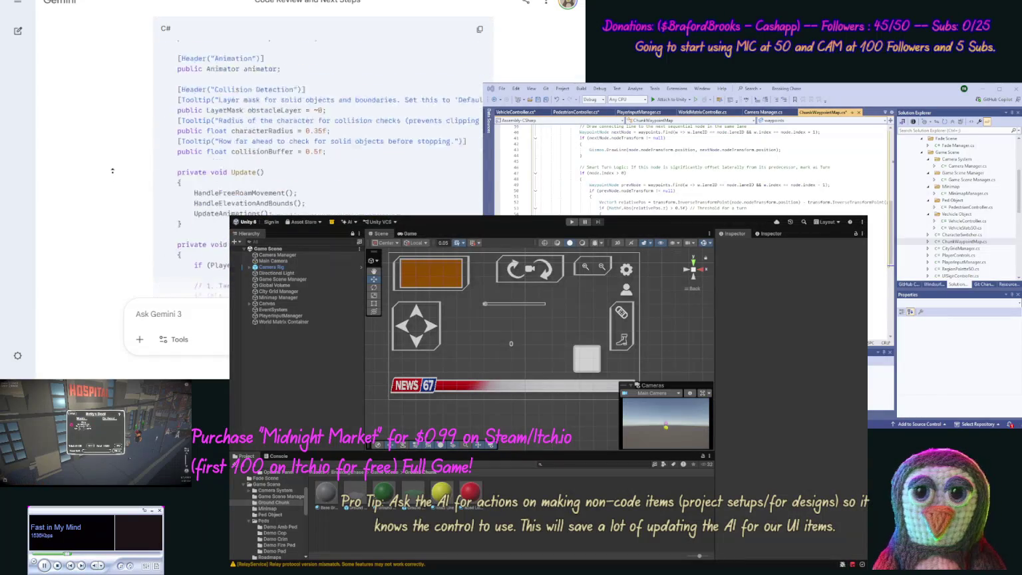
Overwrite PedestrianController.cs with Gemini's PedestrianController code
{"action": "left_click", "coordinate": [472, 121]}
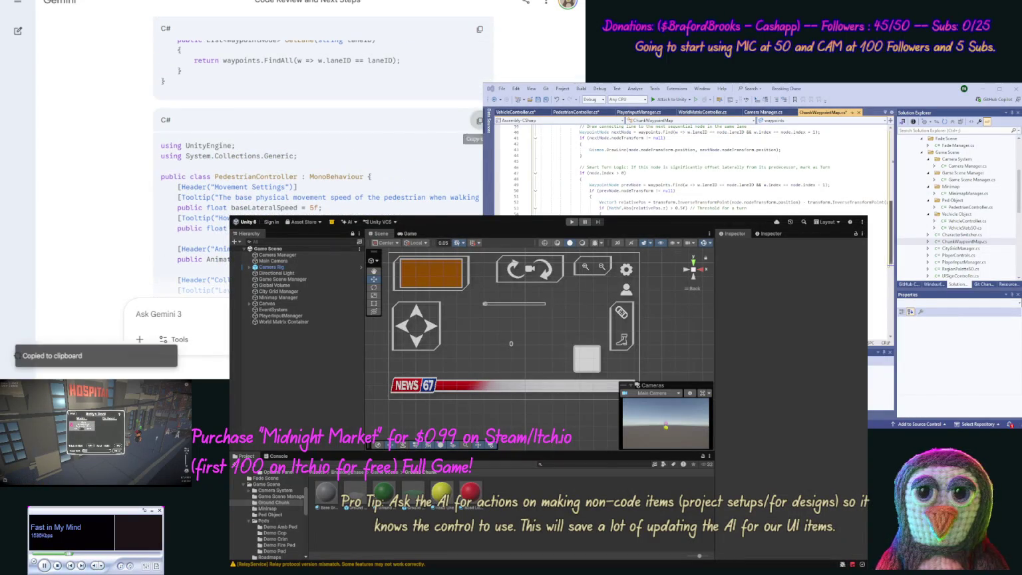
{"action": "double_click", "coordinate": [971, 207]}
{"action": "key", "text": "ctrl+a"}
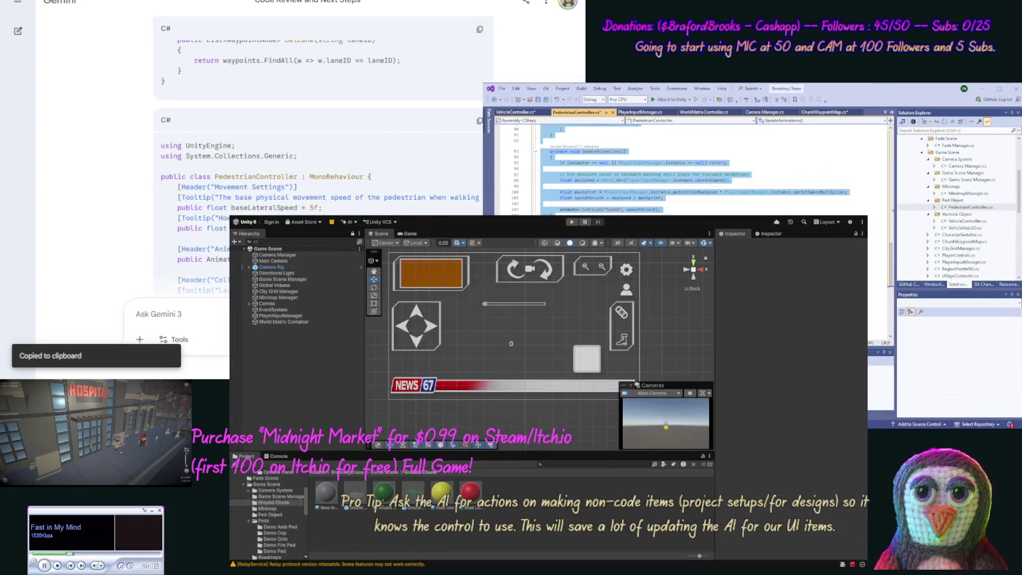
{"action": "key", "text": "ctrl+v"}
{"action": "scroll", "coordinate": [93, 199], "scroll_direction": "down", "scroll_amount": 10}
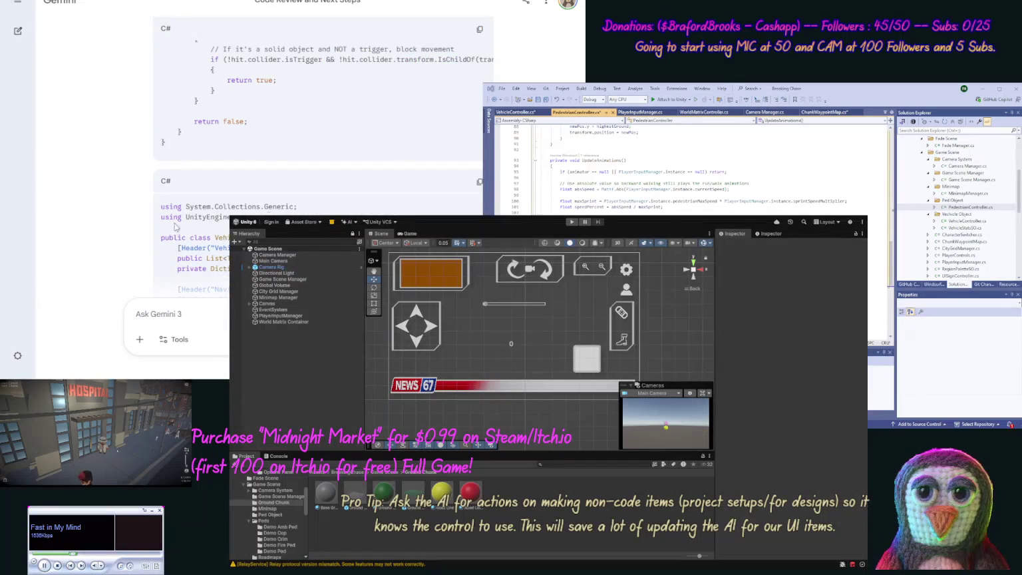
Copy Gemini's VehicleController code and open VehicleController.cs in the editor
{"action": "left_click", "coordinate": [479, 182]}
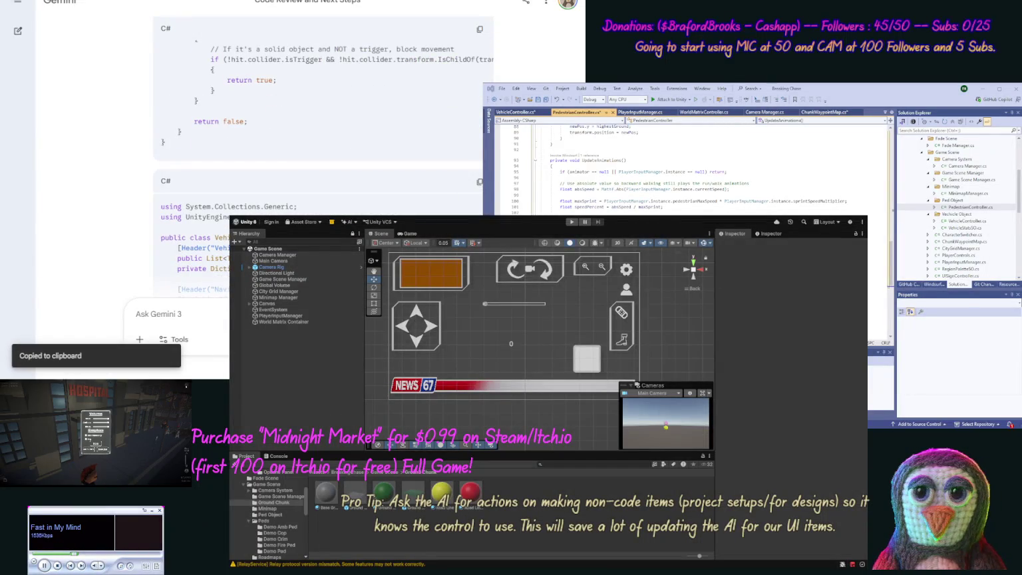
{"action": "left_click", "coordinate": [967, 221]}
{"action": "double_click", "coordinate": [968, 221]}
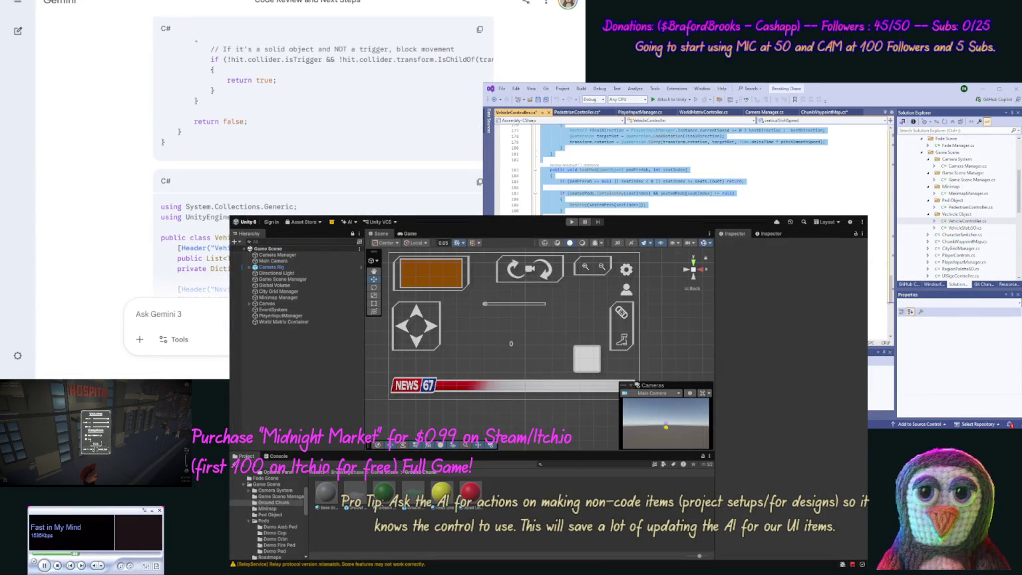
{"action": "scroll", "coordinate": [108, 262], "scroll_direction": "down", "scroll_amount": 10}
{"action": "scroll", "coordinate": [108, 262], "scroll_direction": "down", "scroll_amount": 5}
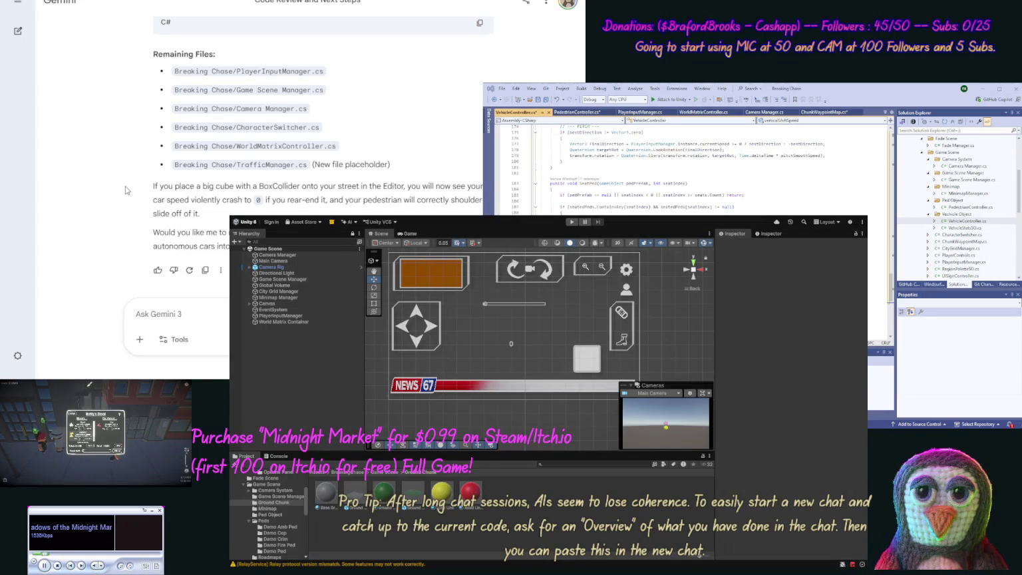
Select VehicleController.cs and save every modified script in the solution
{"action": "left_click", "coordinate": [966, 220]}
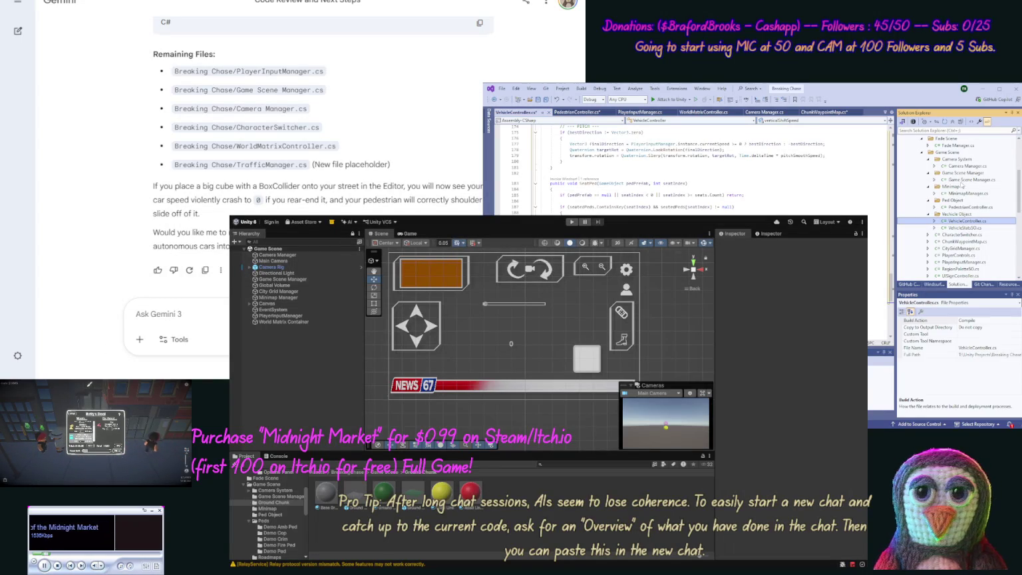
{"action": "left_click", "coordinate": [547, 99]}
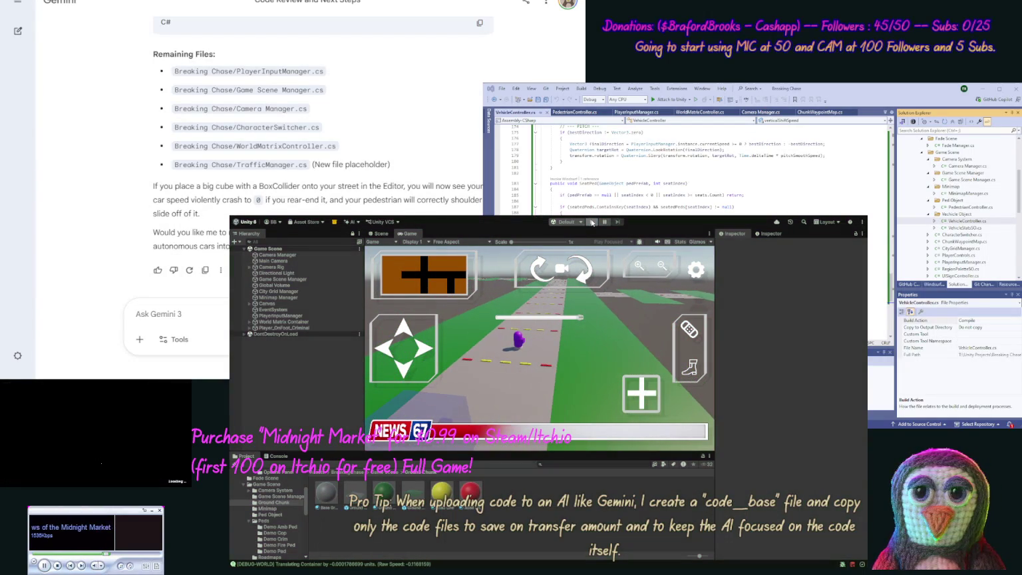
Exit Play mode and inspect PlayerInputManager, opening its Current State choices
{"action": "key", "text": "ctrl+p"}
{"action": "left_click", "coordinate": [290, 316]}
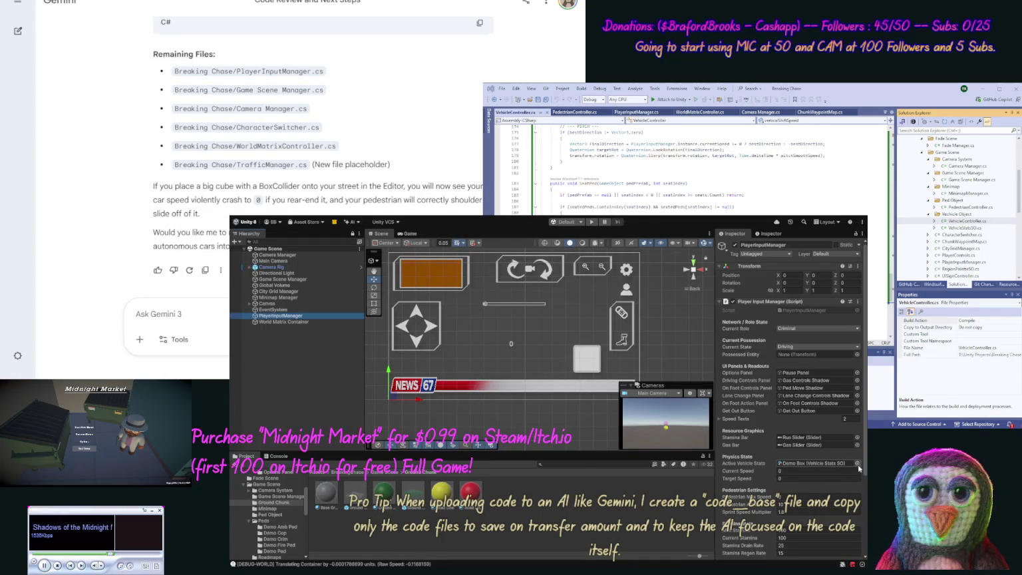
{"action": "left_click_drag", "start_coordinate": [862, 468], "coordinate": [858, 549]}
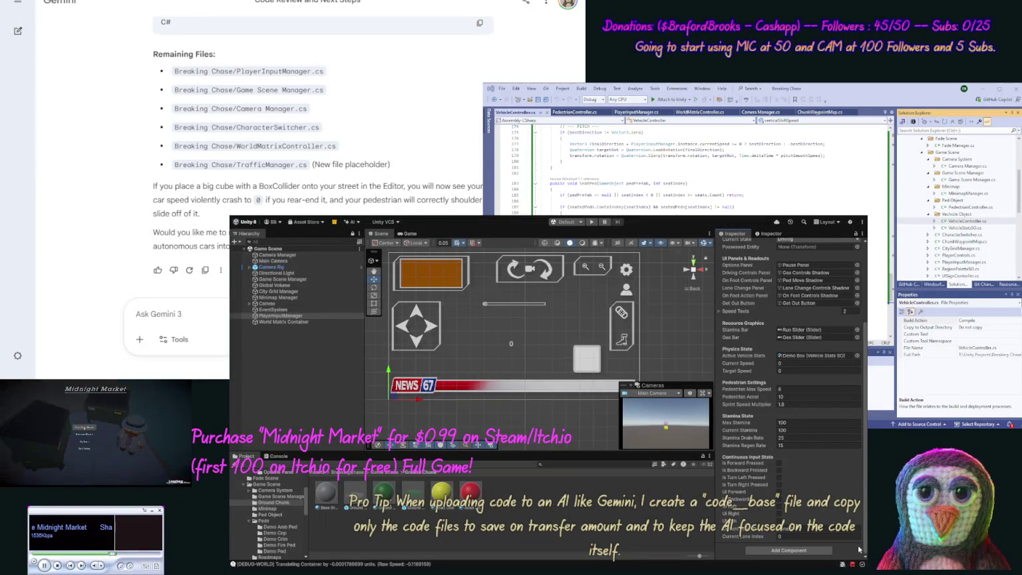
{"action": "left_click_drag", "start_coordinate": [858, 547], "coordinate": [863, 506]}
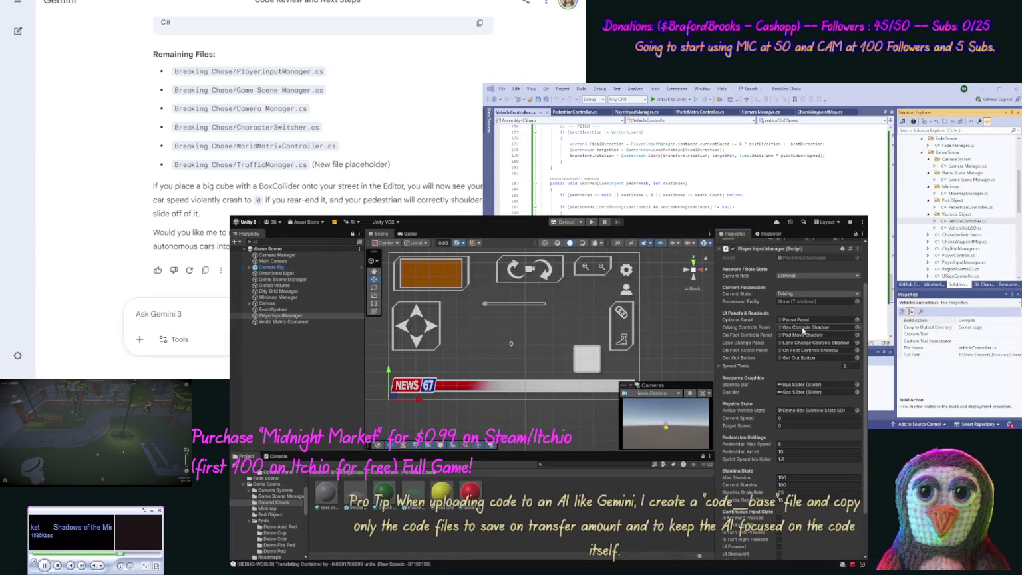
{"action": "left_click", "coordinate": [796, 297]}
Switch PlayerInputManager's Current State from Driving to On Foot
{"action": "left_click", "coordinate": [800, 310]}
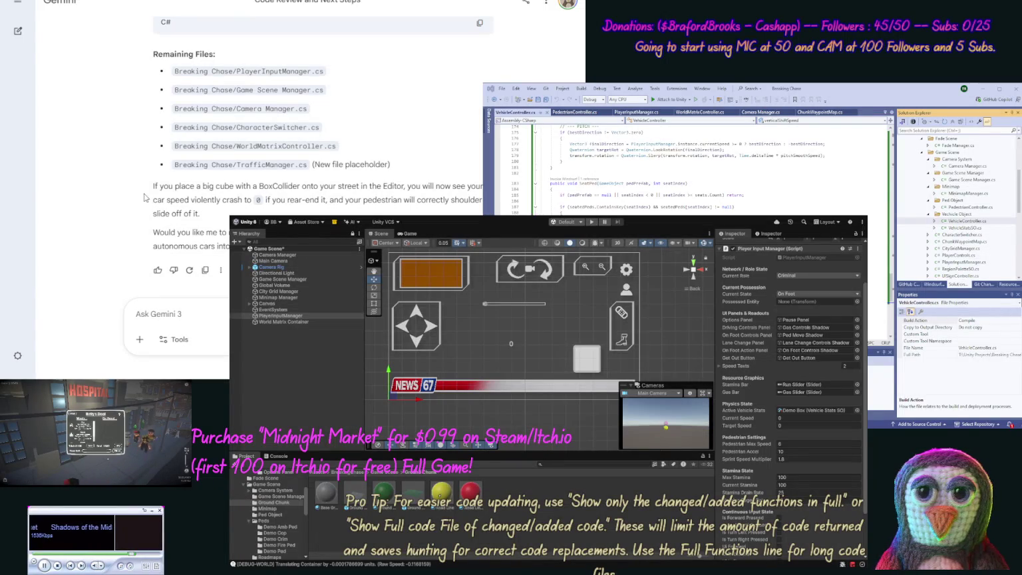
{"action": "scroll", "coordinate": [147, 167], "scroll_direction": "up", "scroll_amount": 10}
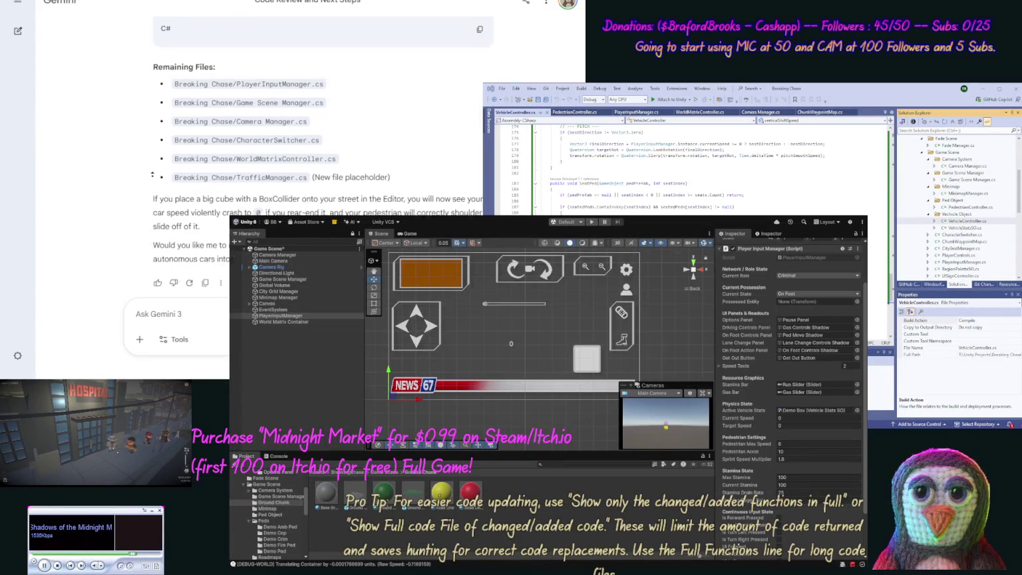
Scroll Gemini's answer back up to the automatic BoxCollider and MeshCollider detection explanation
{"action": "scroll", "coordinate": [147, 167], "scroll_direction": "up", "scroll_amount": 10}
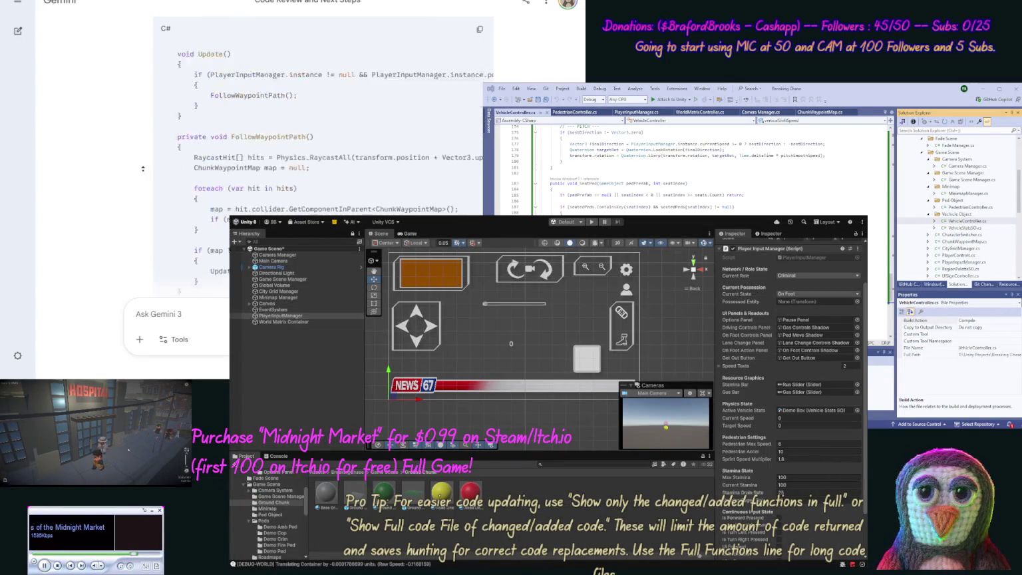
{"action": "scroll", "coordinate": [143, 172], "scroll_direction": "up", "scroll_amount": 8}
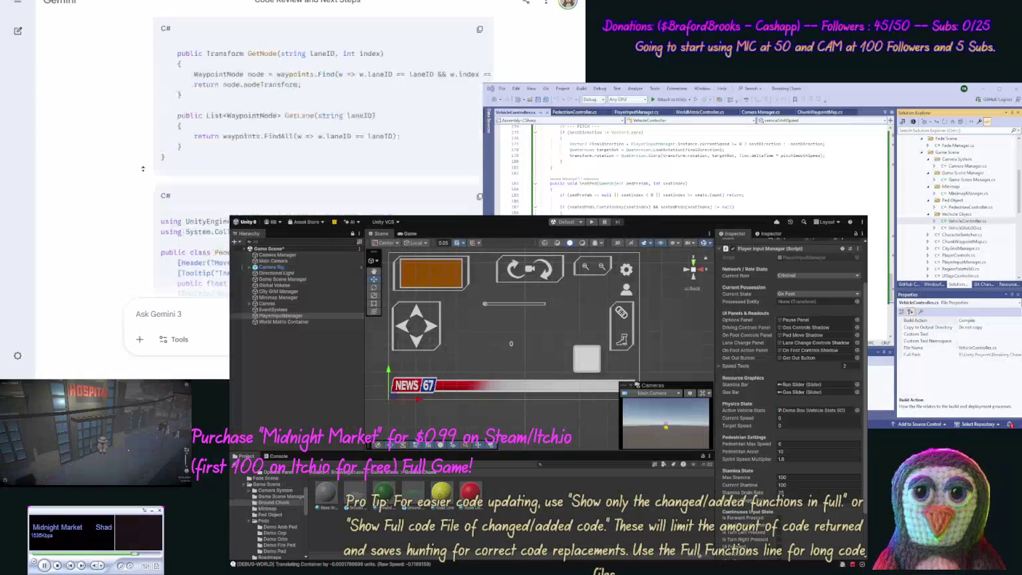
{"action": "scroll", "coordinate": [138, 183], "scroll_direction": "up", "scroll_amount": 15}
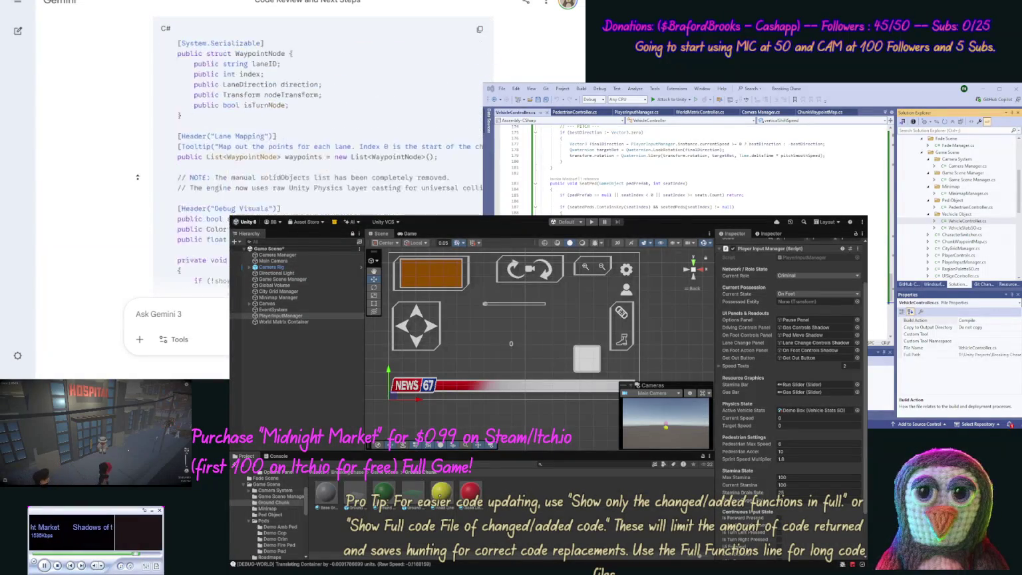
{"action": "scroll", "coordinate": [138, 183], "scroll_direction": "up", "scroll_amount": 10}
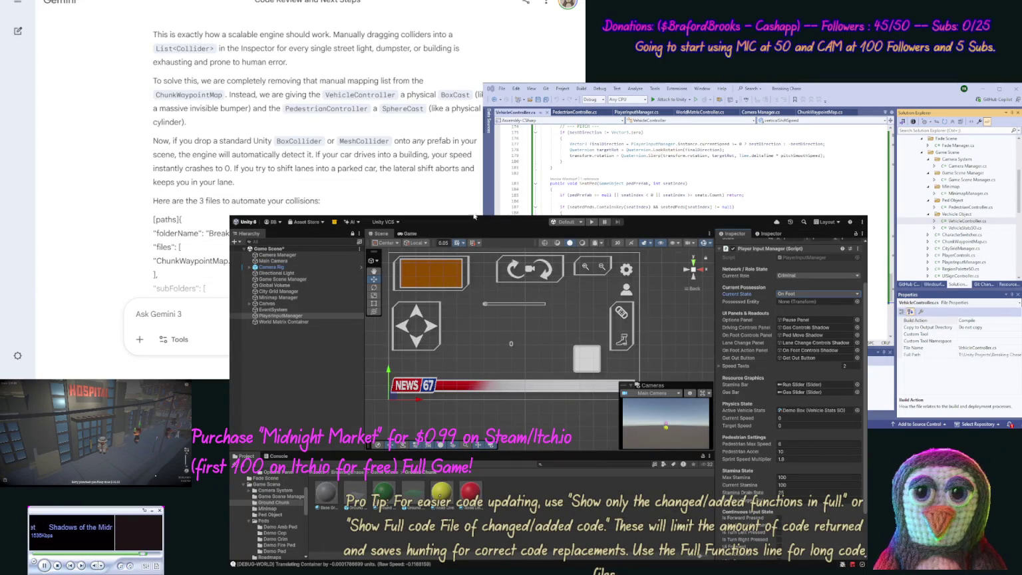
Open the Ground Chunk prefab and select its first Cube to see its Box Collider
{"action": "double_click", "coordinate": [358, 492]}
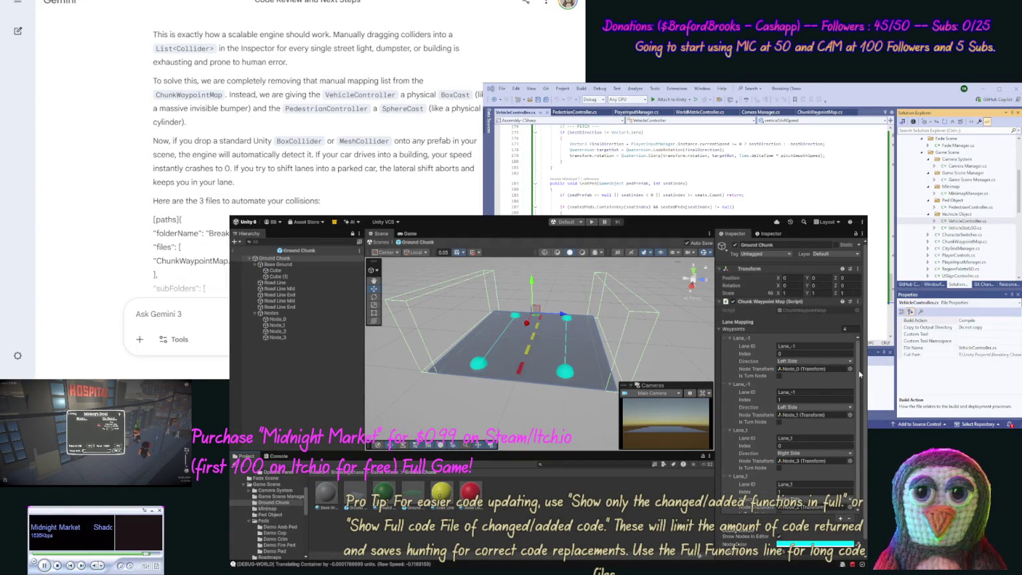
{"action": "scroll", "coordinate": [864, 374], "scroll_direction": "down", "scroll_amount": 2}
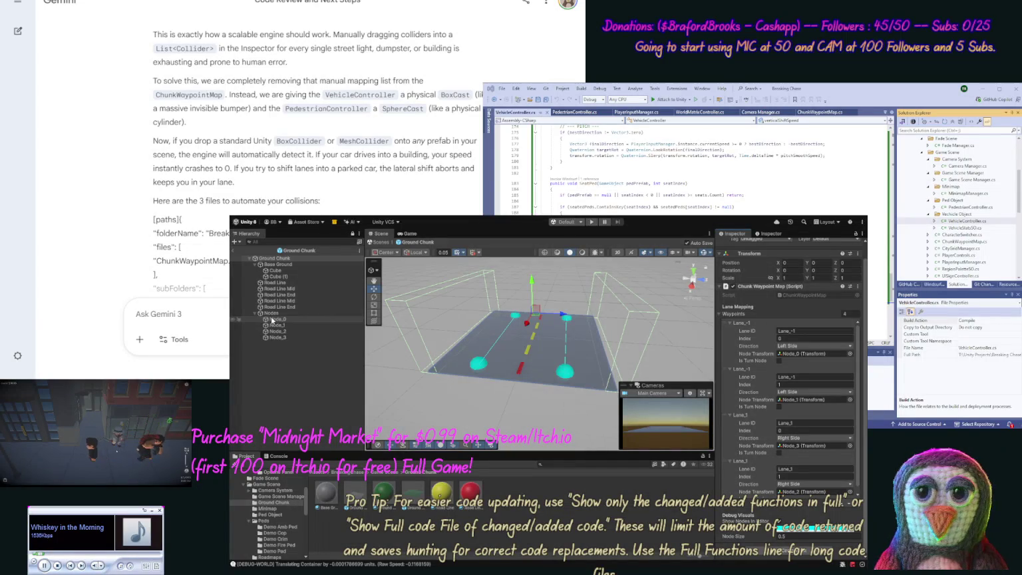
{"action": "left_click", "coordinate": [279, 271]}
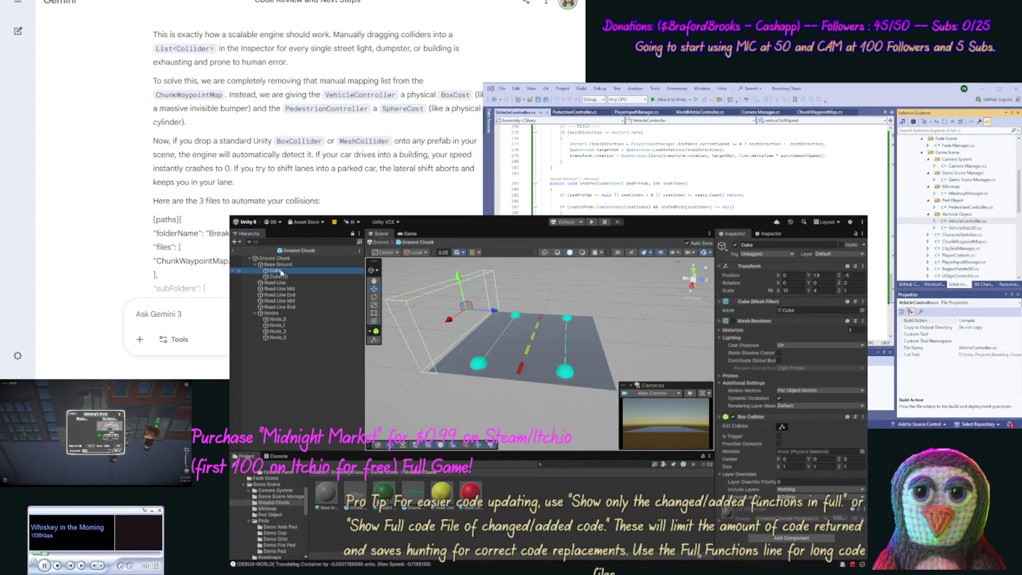
Make the Box Colliders on Cube and Cube (1) triggers
{"action": "left_click", "coordinate": [779, 436]}
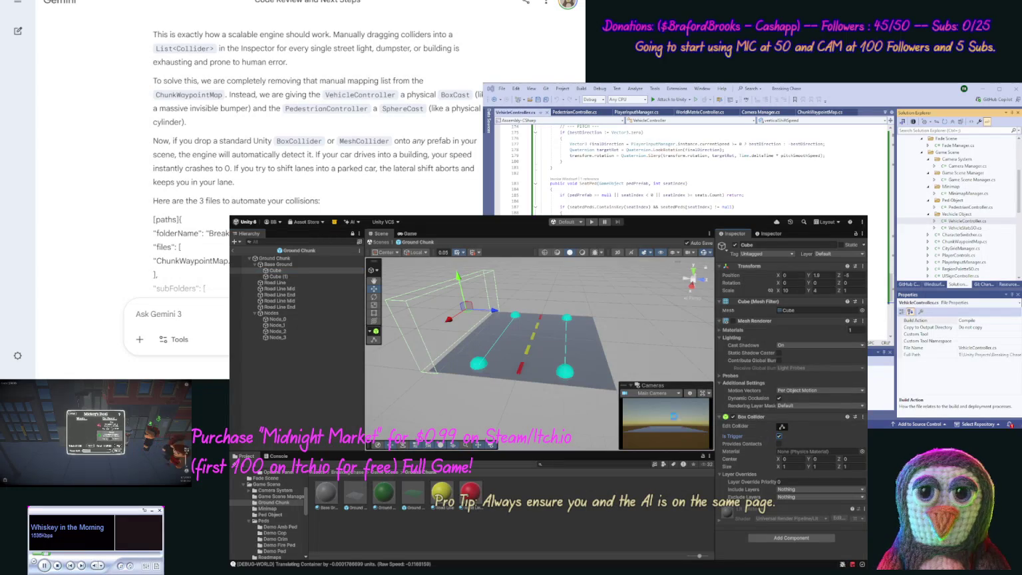
{"action": "left_click", "coordinate": [284, 277]}
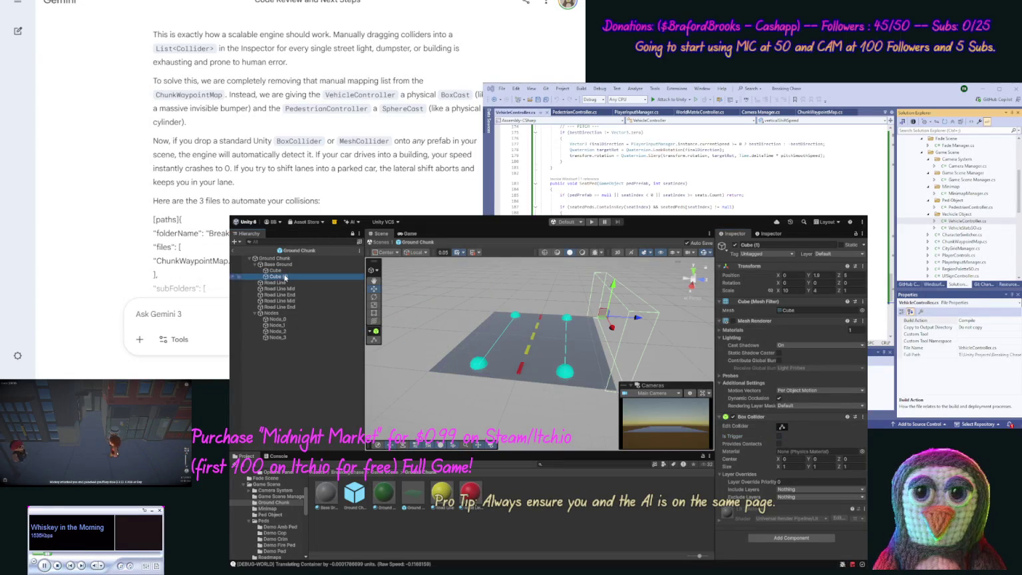
{"action": "left_click", "coordinate": [780, 436]}
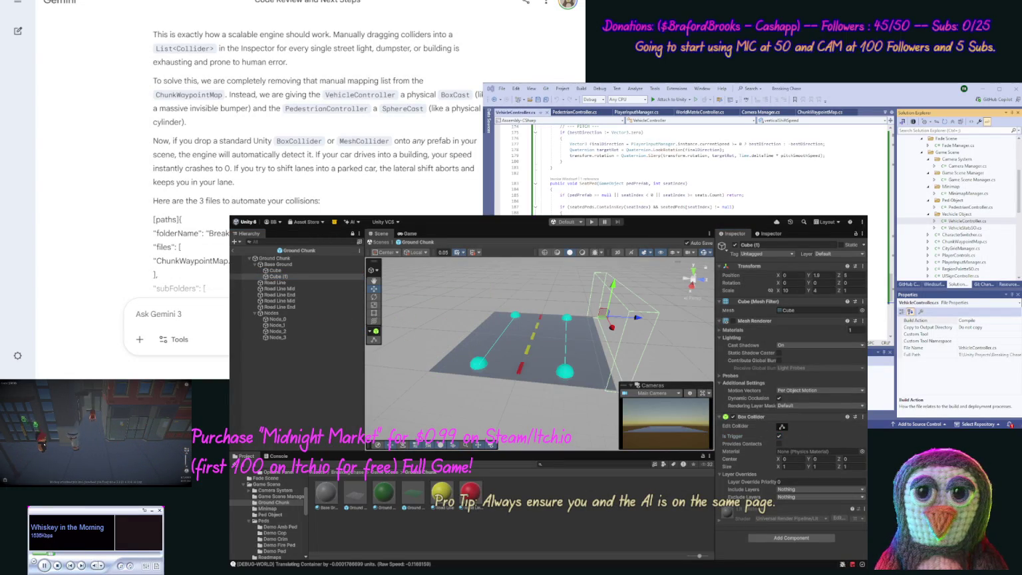
Run the game in Play mode, stop it, and restart it to test the colliders
{"action": "key", "text": "ctrl+p"}
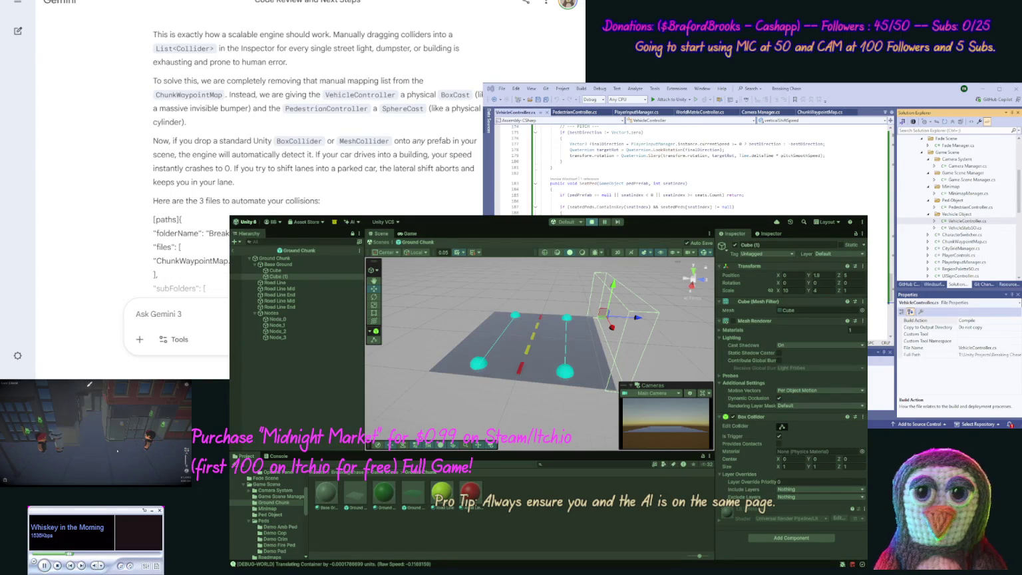
{"action": "key", "text": "ctrl+p"}
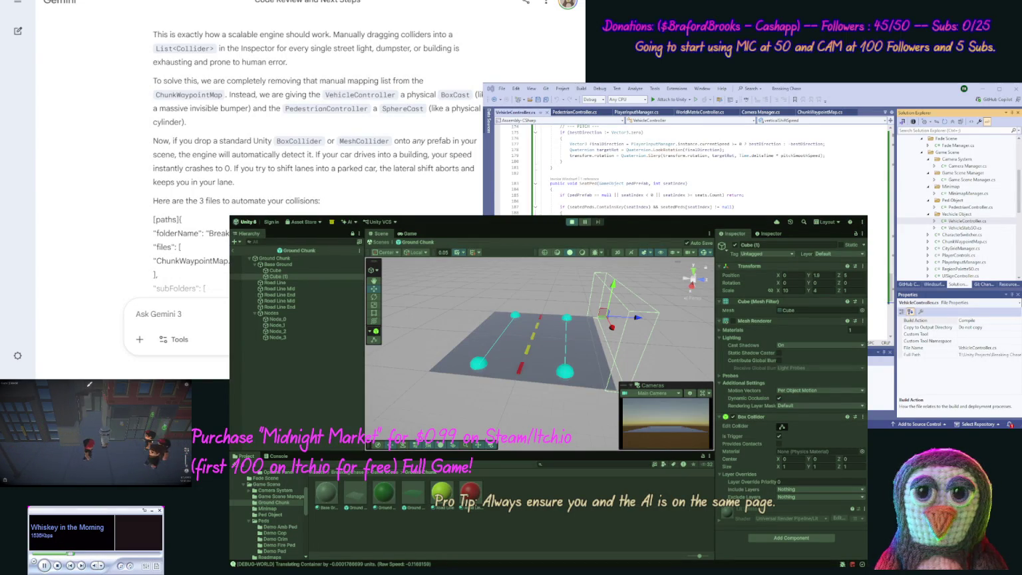
{"action": "key", "text": "ctrl+p"}
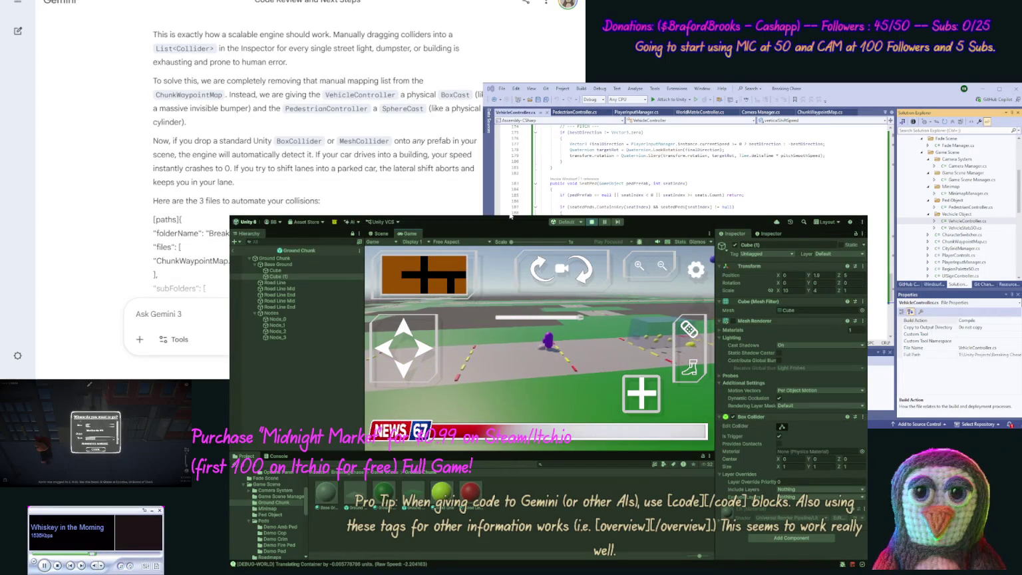
Return from Ground Chunk prefab editing to Game Scene and orbit around the camera rig into a tilted street view
{"action": "left_click", "coordinate": [377, 234]}
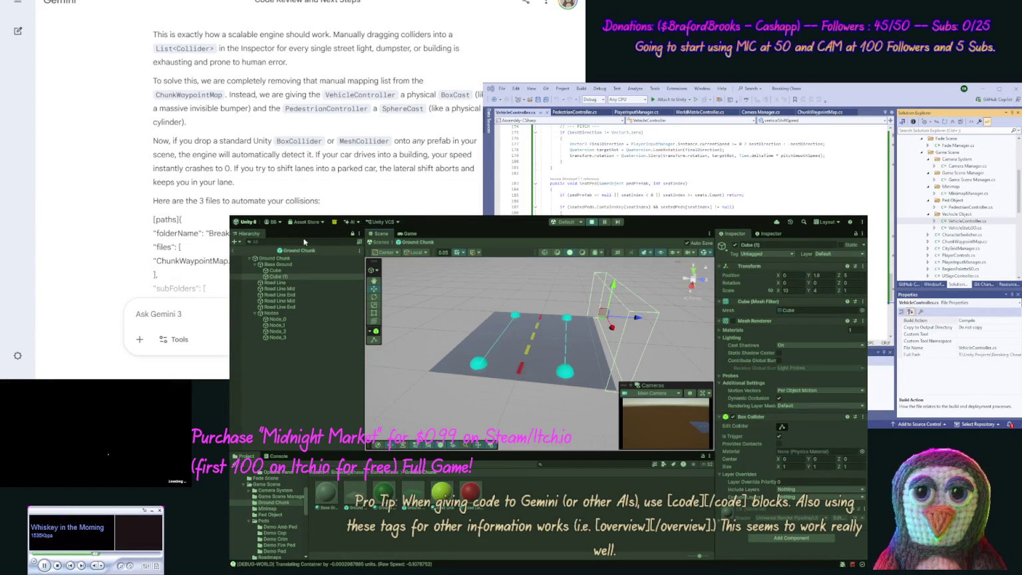
{"action": "left_click", "coordinate": [233, 251]}
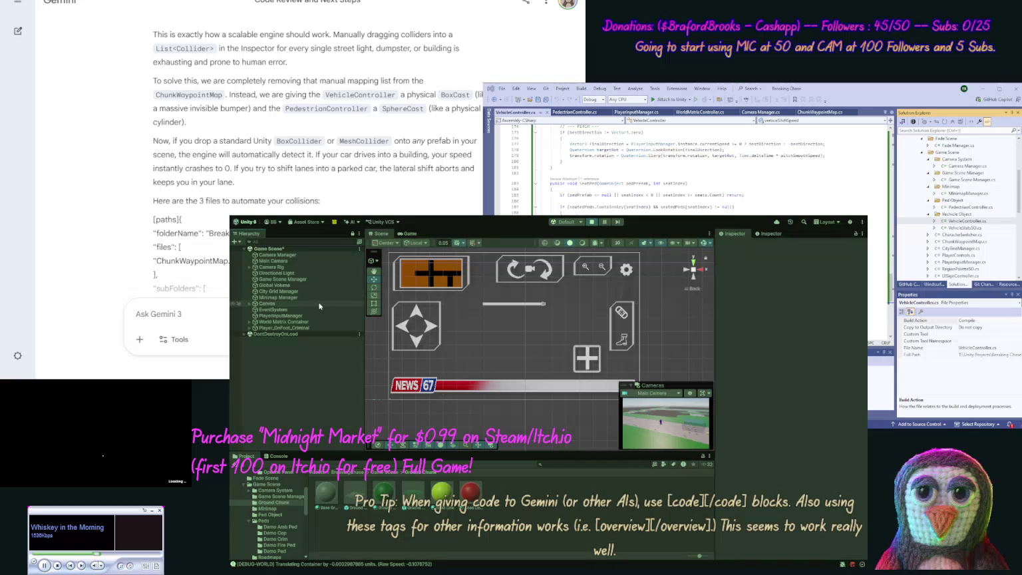
{"action": "double_click", "coordinate": [284, 267]}
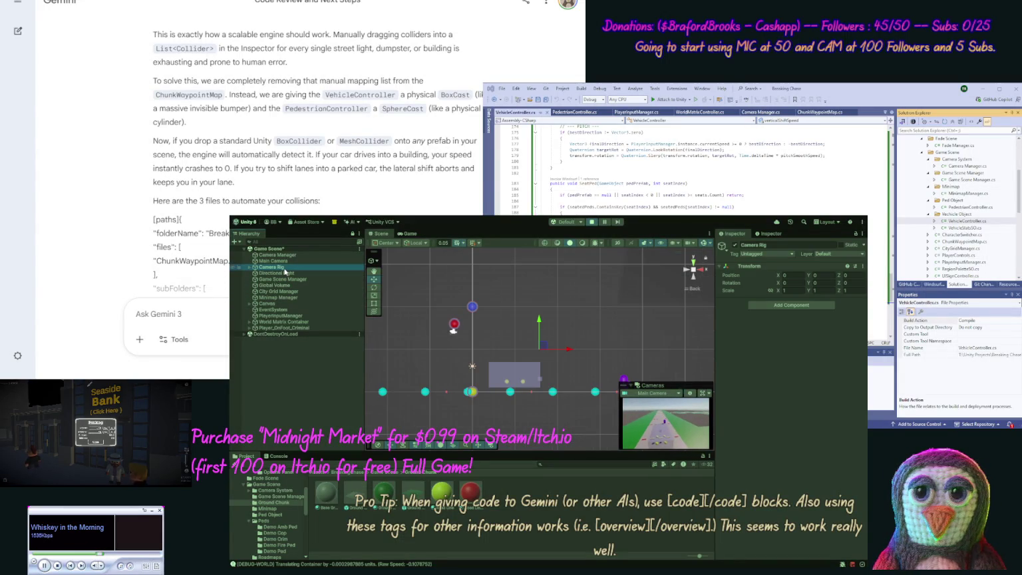
{"action": "left_click_drag", "start_coordinate": [430, 336], "coordinate": [392, 303]}
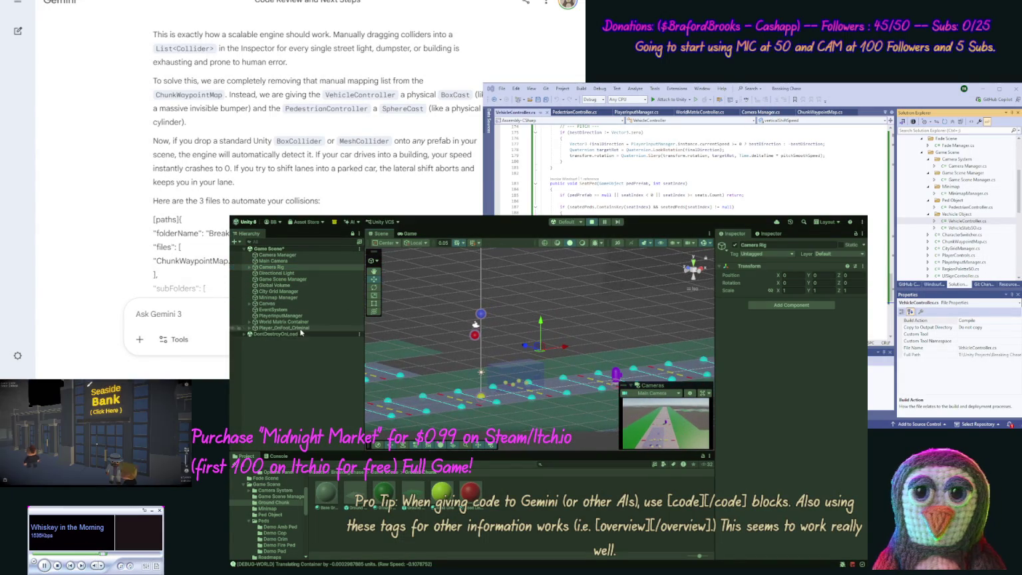
Frame the first Ground Chunk in World Matrix Container and inspect its lane waypoint map
{"action": "left_click", "coordinate": [249, 322]}
{"action": "left_click", "coordinate": [274, 328]}
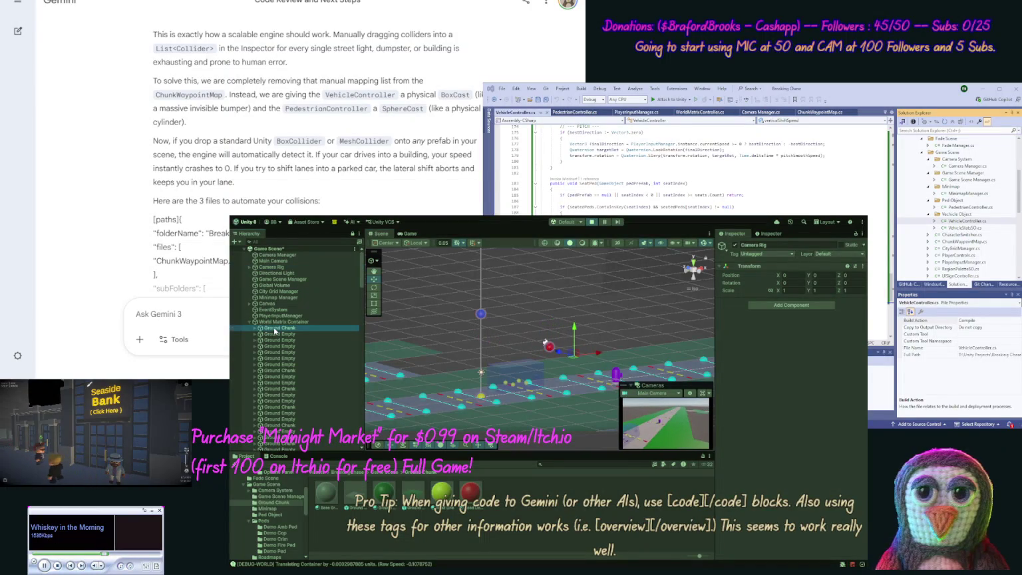
{"action": "double_click", "coordinate": [275, 329]}
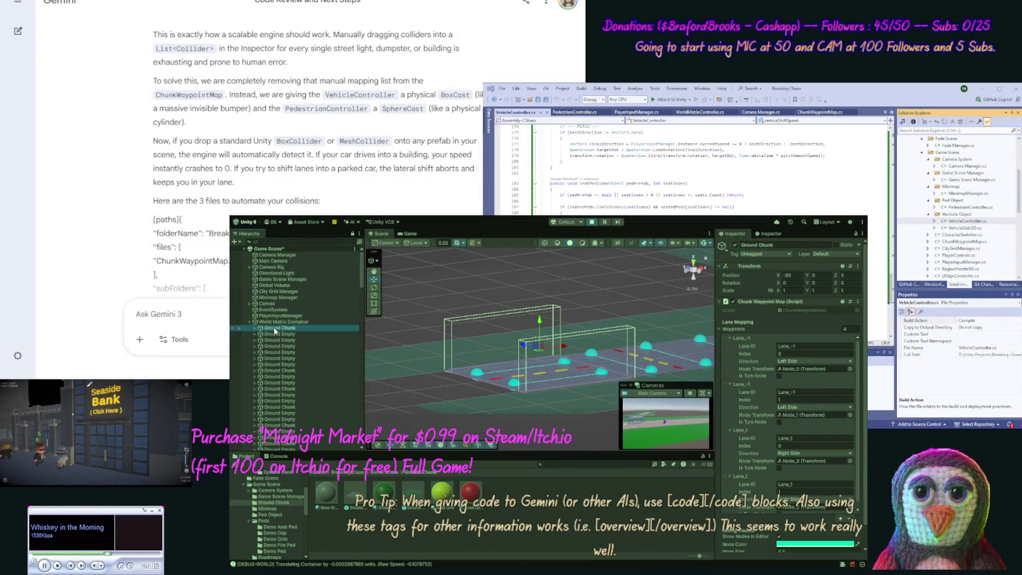
{"action": "left_click", "coordinate": [276, 335]}
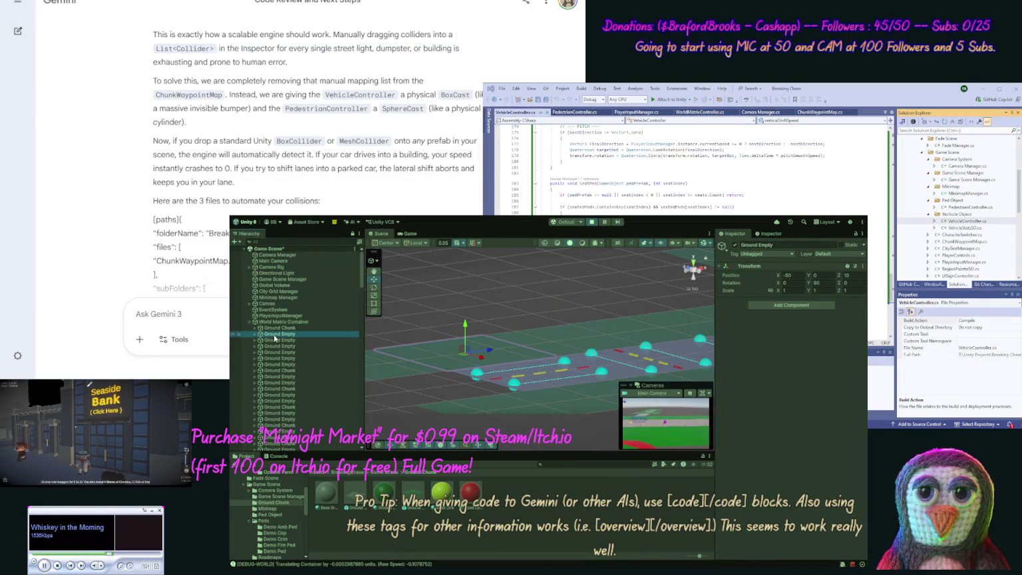
Check each Ground Empty piece's position and rotation, then pan along the road
{"action": "left_click", "coordinate": [282, 340]}
{"action": "left_click", "coordinate": [282, 346]}
{"action": "left_click", "coordinate": [283, 352]}
{"action": "left_click", "coordinate": [282, 358]}
{"action": "left_click", "coordinate": [283, 364]}
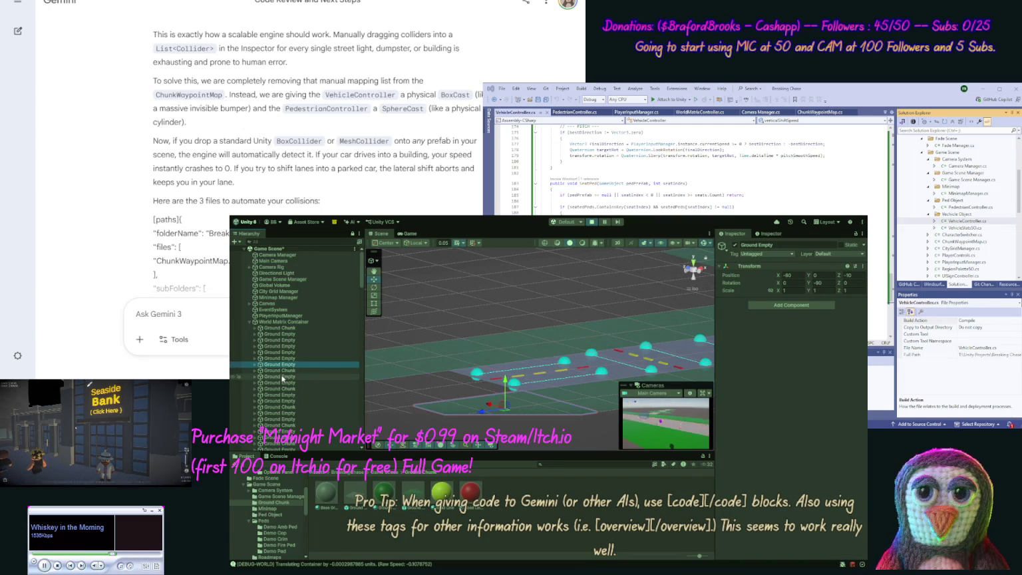
{"action": "left_click", "coordinate": [282, 376]}
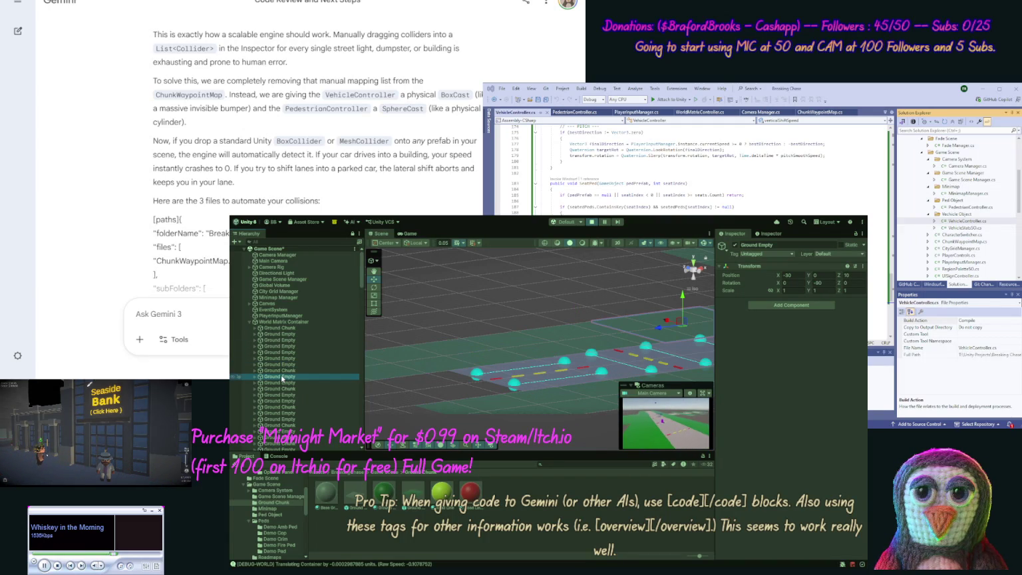
{"action": "left_click", "coordinate": [282, 388]}
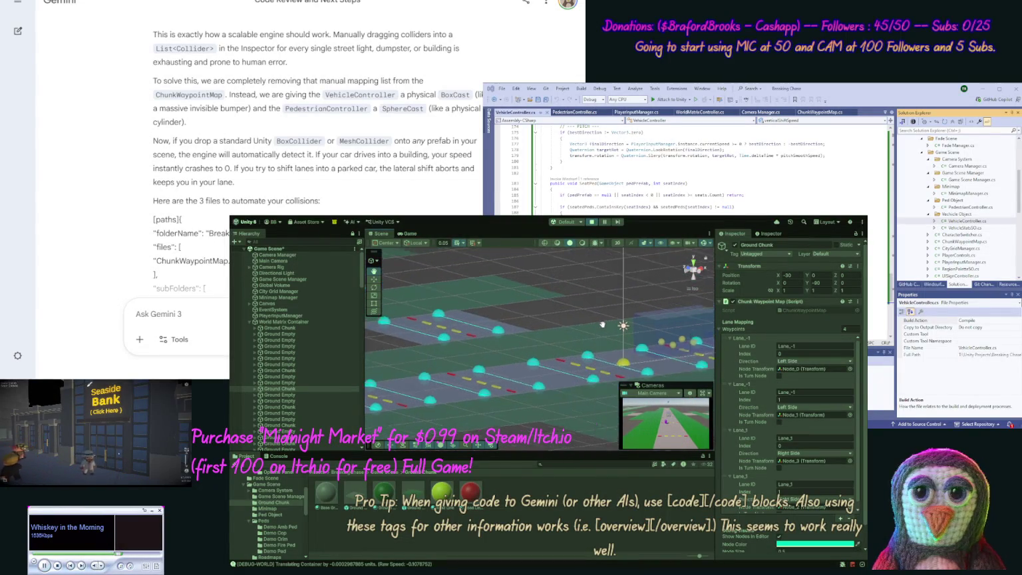
{"action": "left_click_drag", "start_coordinate": [601, 278], "coordinate": [467, 297]}
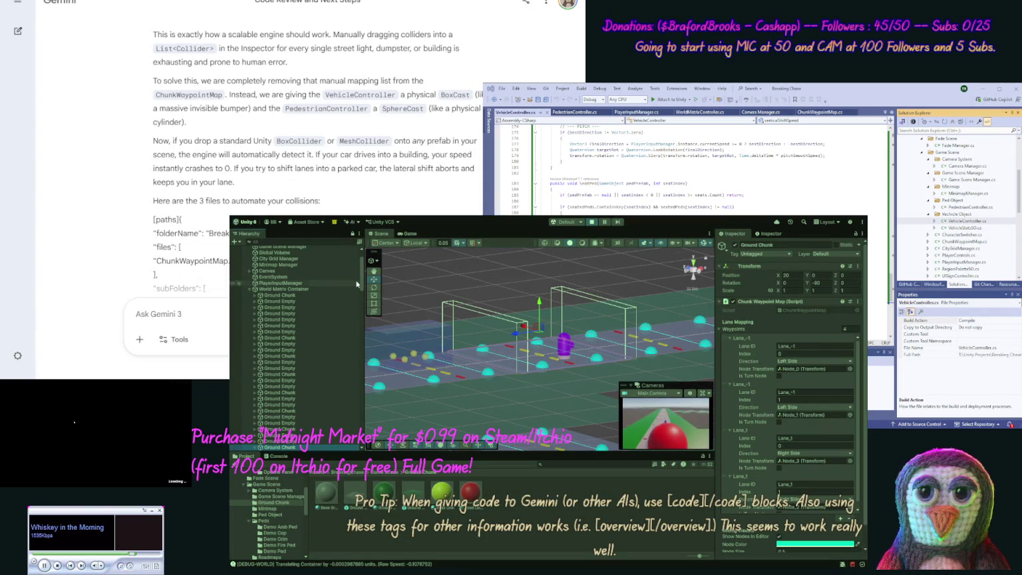
{"action": "scroll", "coordinate": [359, 290], "scroll_direction": "down", "scroll_amount": 5}
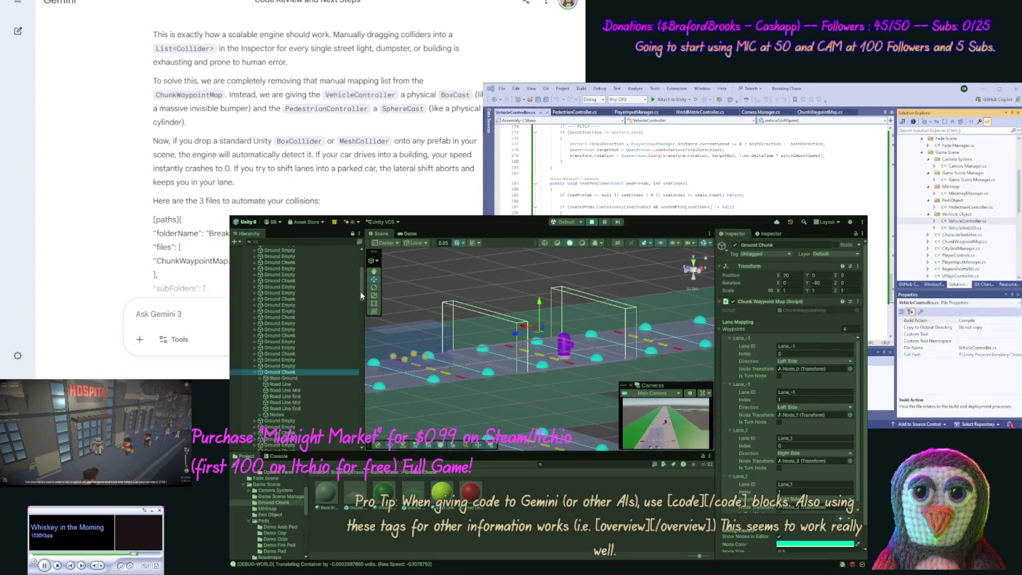
Turn on Mesh Renderer for Base Ground's Cube (1), then test-drive the street in the Game view and stop Play mode
{"action": "left_click", "coordinate": [259, 378]}
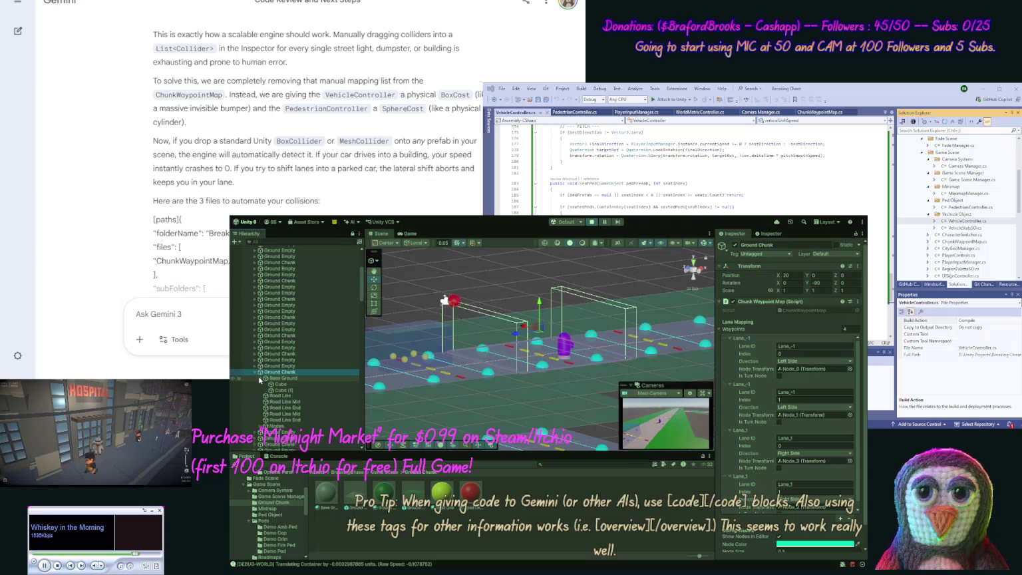
{"action": "left_click", "coordinate": [279, 384]}
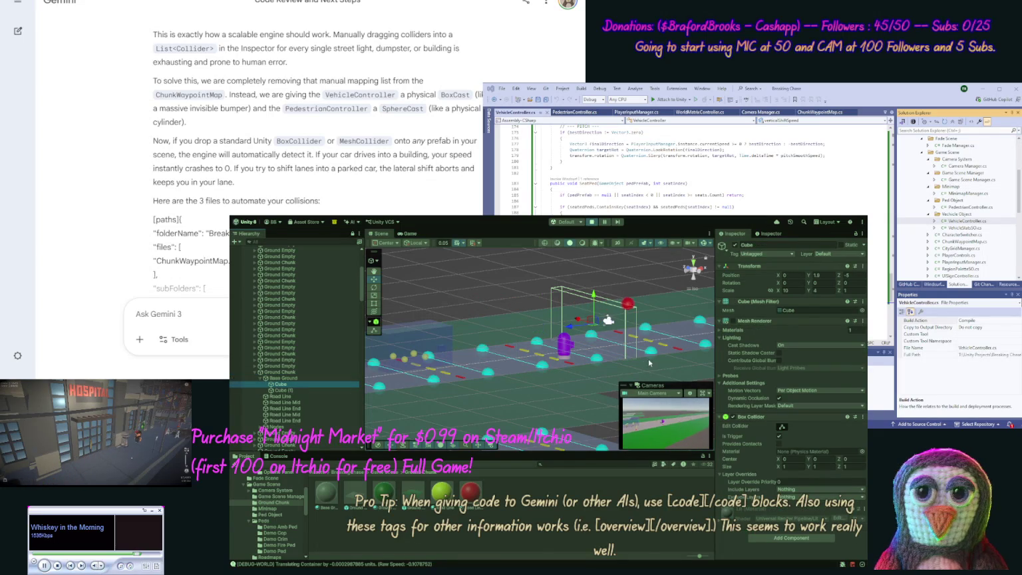
{"action": "left_click", "coordinate": [301, 390]}
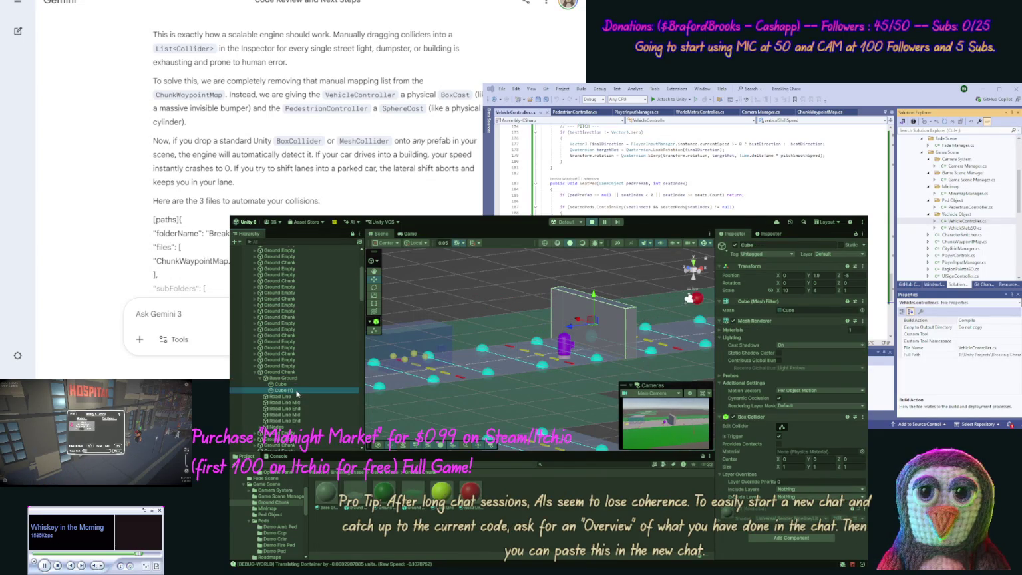
{"action": "left_click", "coordinate": [733, 321]}
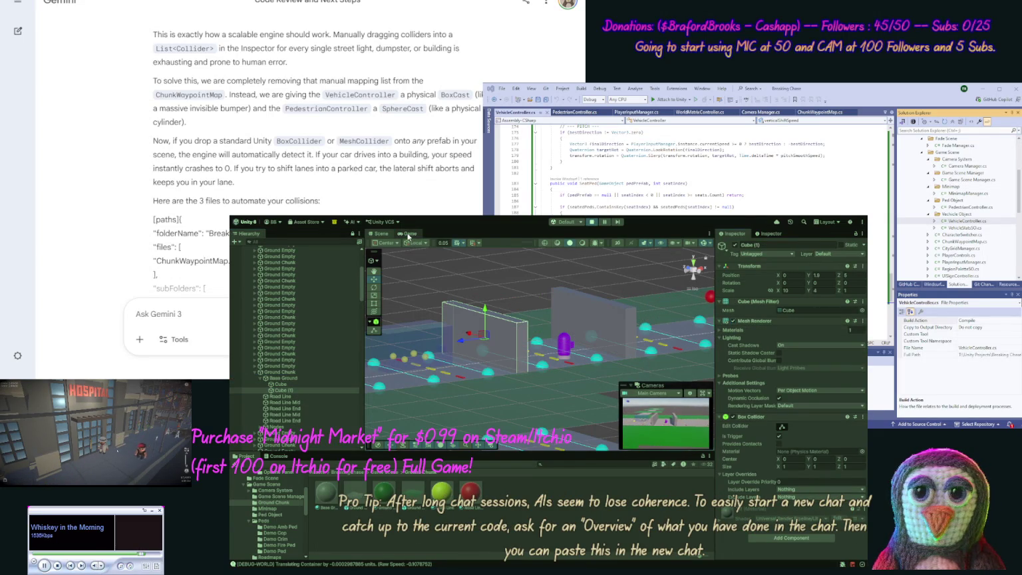
{"action": "left_click", "coordinate": [407, 235]}
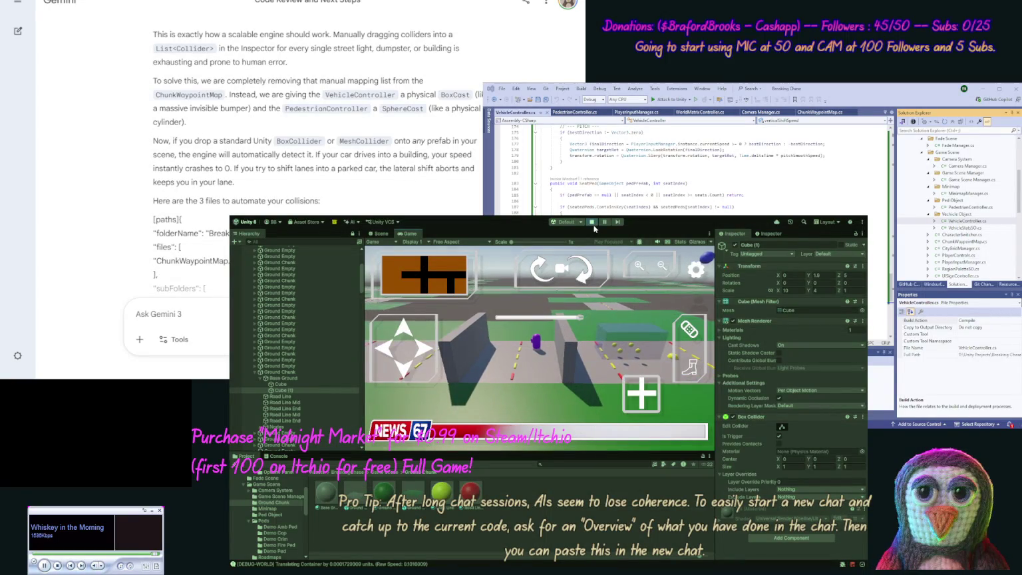
{"action": "key", "text": "ctrl+p"}
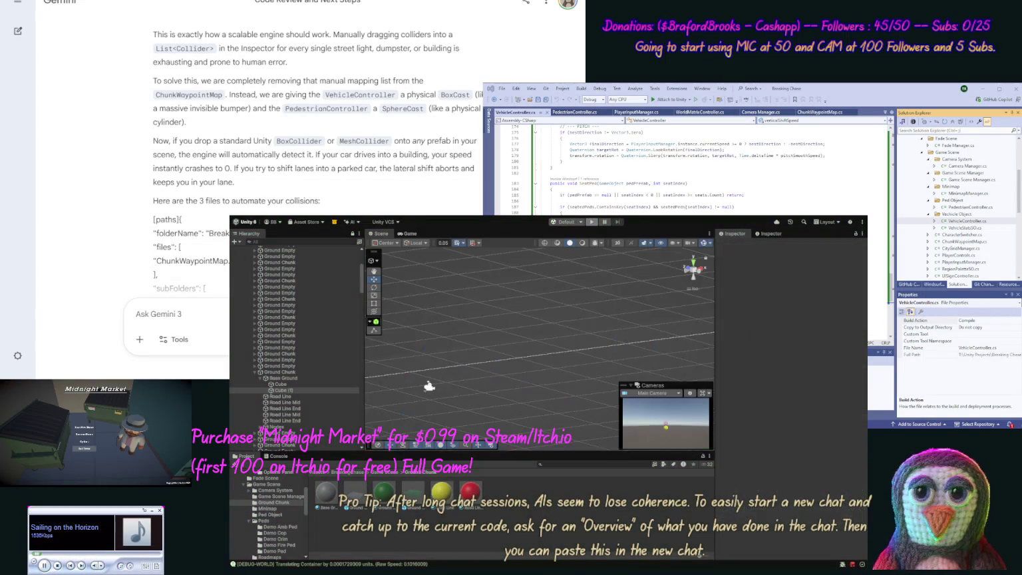
Tell Gemini the roads need a 90-degree rotation and pedestrians walk through the two collider cubes, going out of bounds
{"action": "type", "text": "OK"}
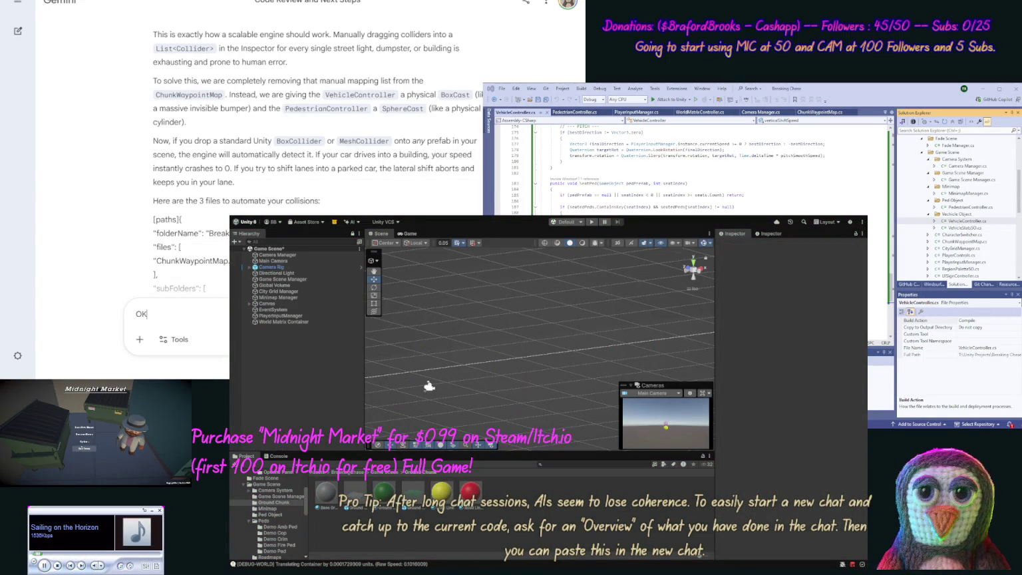
{"action": "type", "text": " when placing our road"}
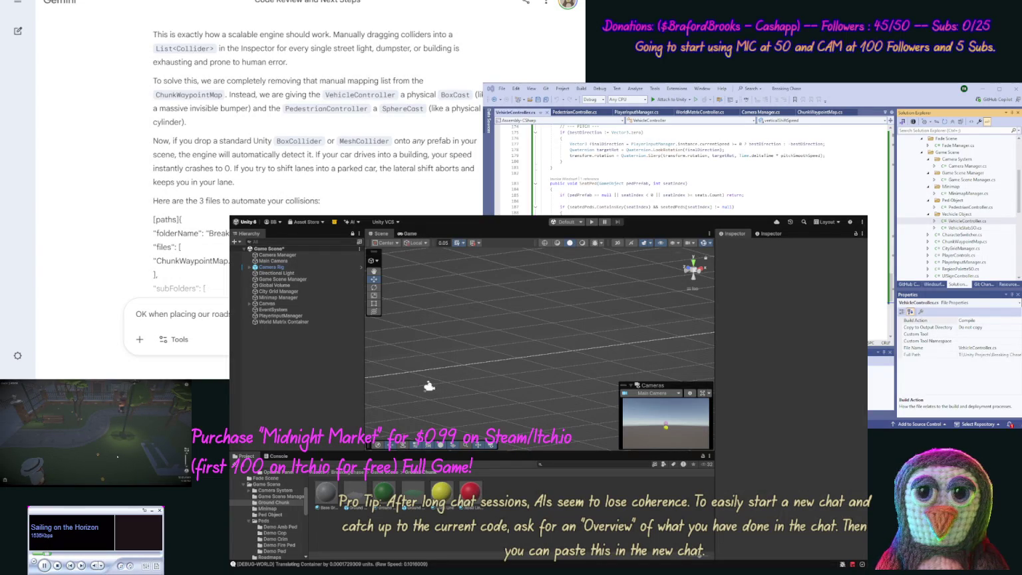
{"action": "type", "text": "and "}
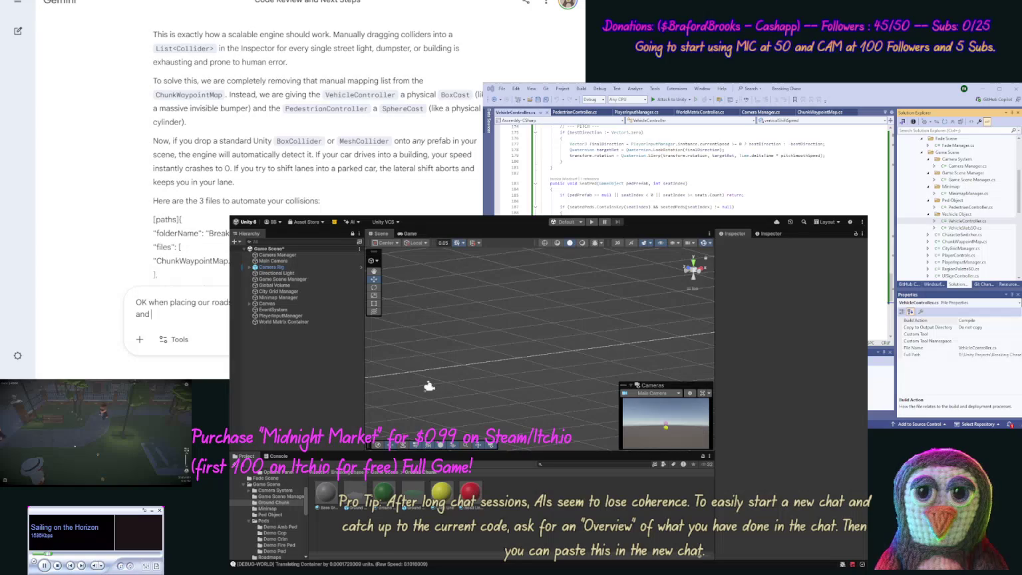
{"action": "type", "text": "we hav"}
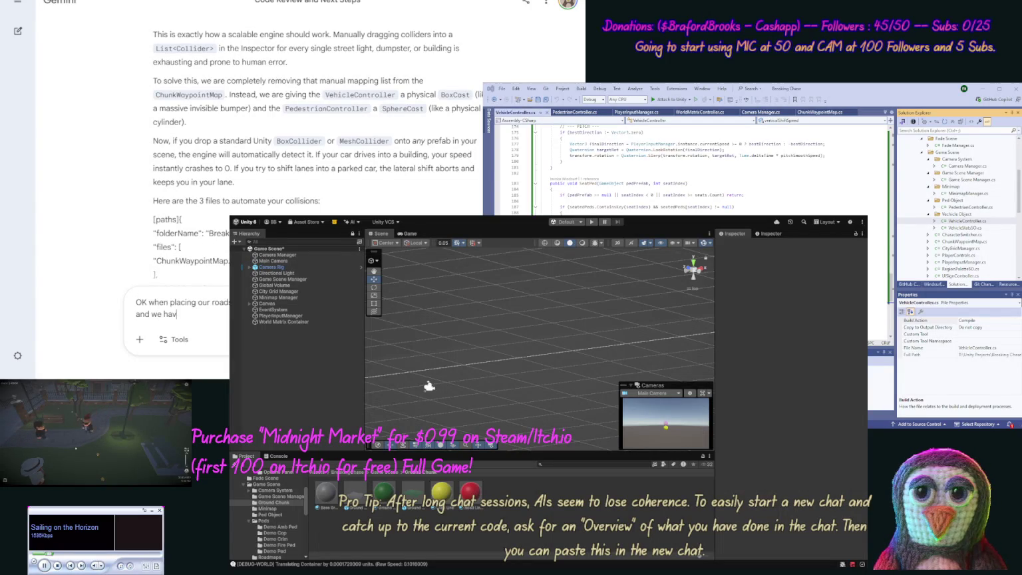
{"action": "type", "text": "e two"}
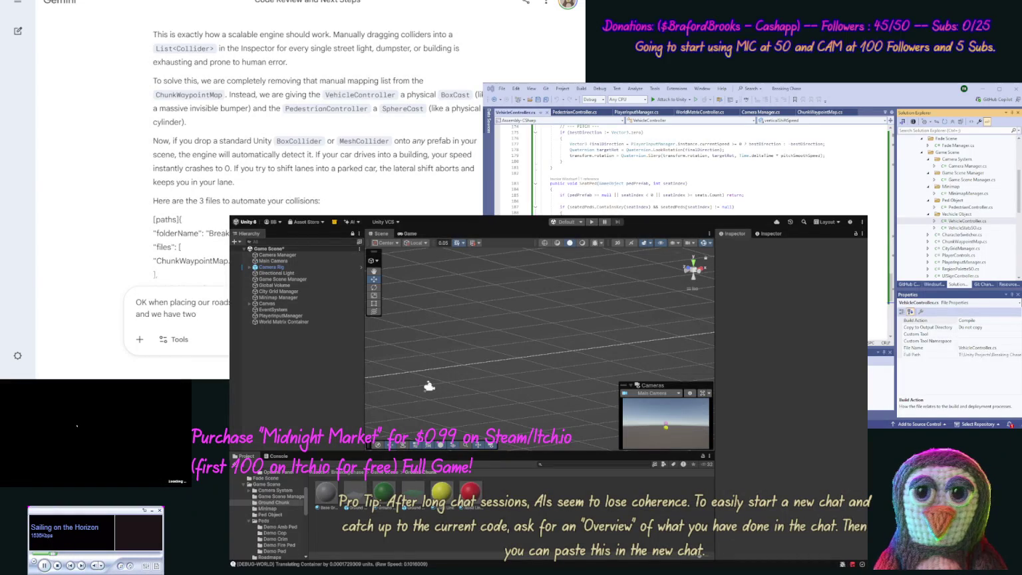
{"action": "type", "text": " Cubes wi"}
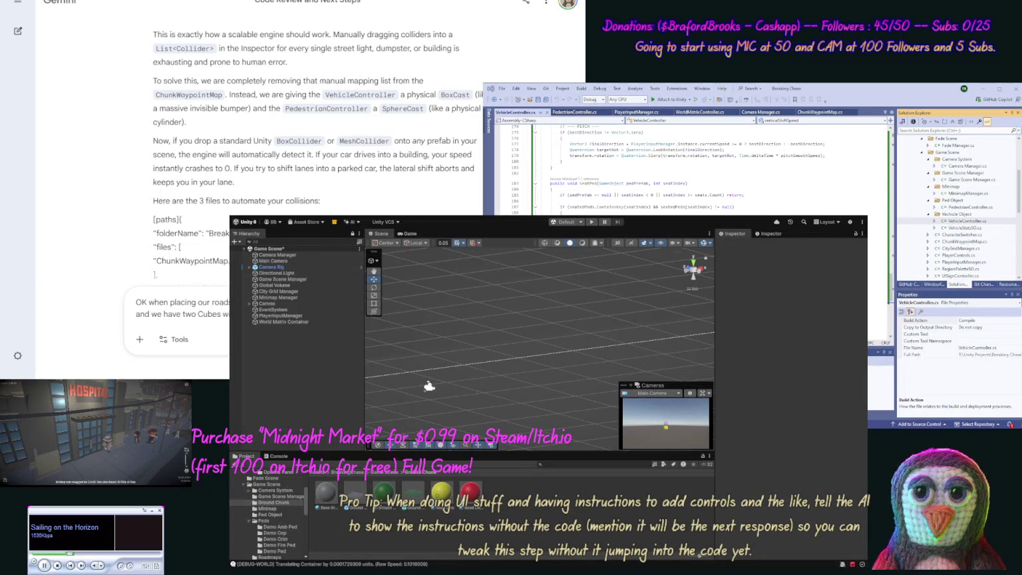
{"action": "type", "text": "char"}
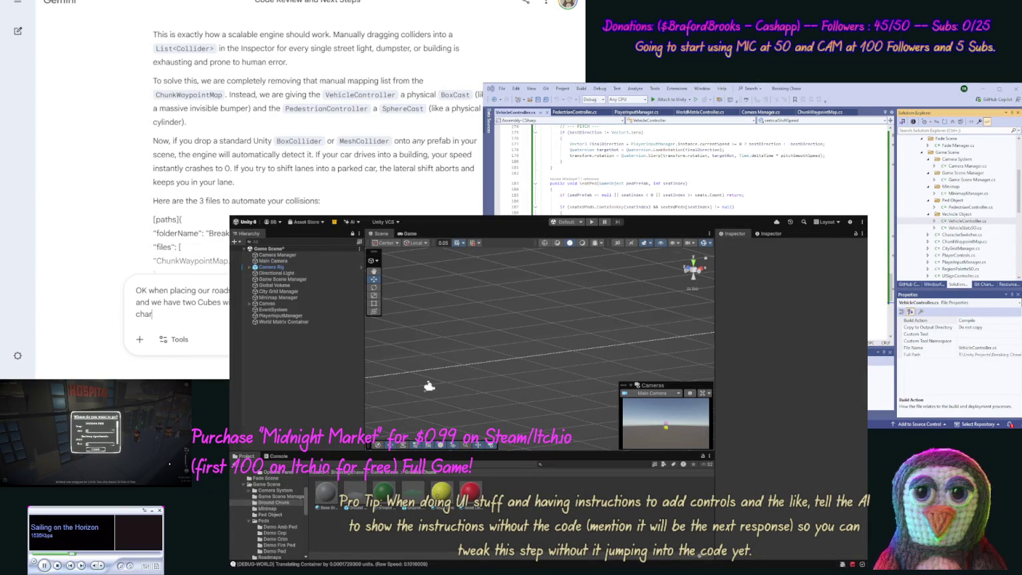
{"action": "type", "text": "ped goes thru it"}
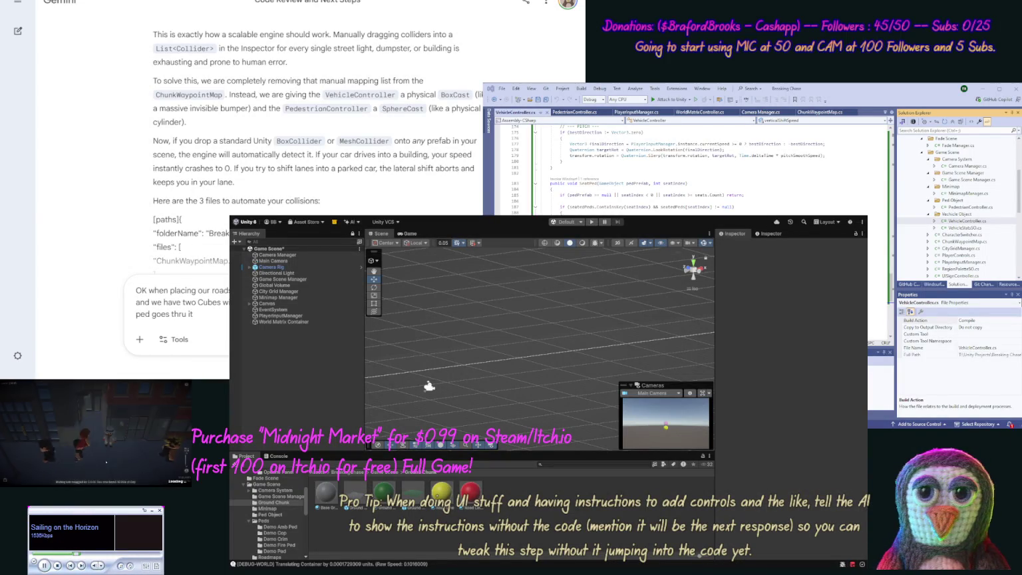
{"action": "type", "text": " , allowing"}
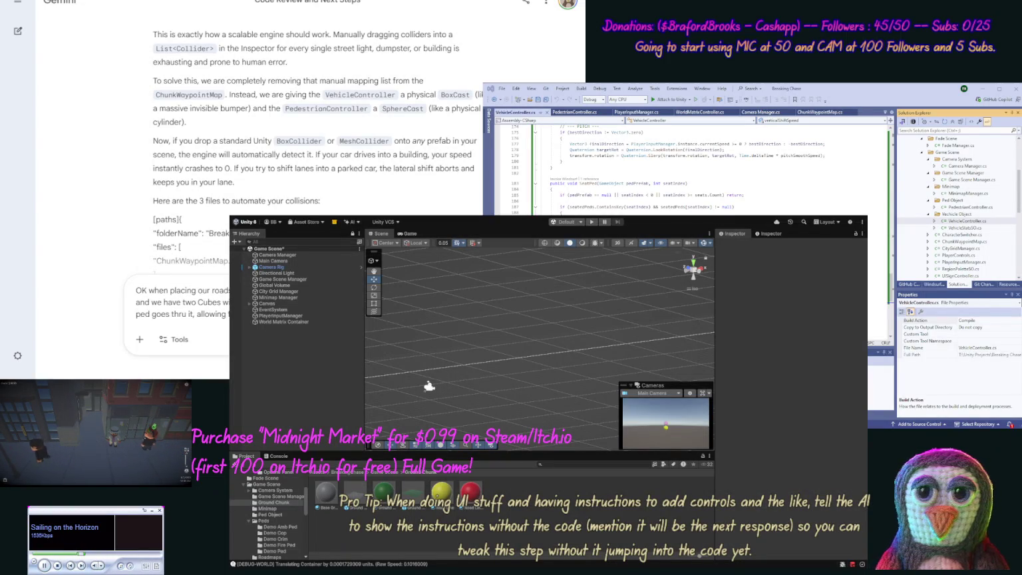
{"action": "key", "text": "Return"}
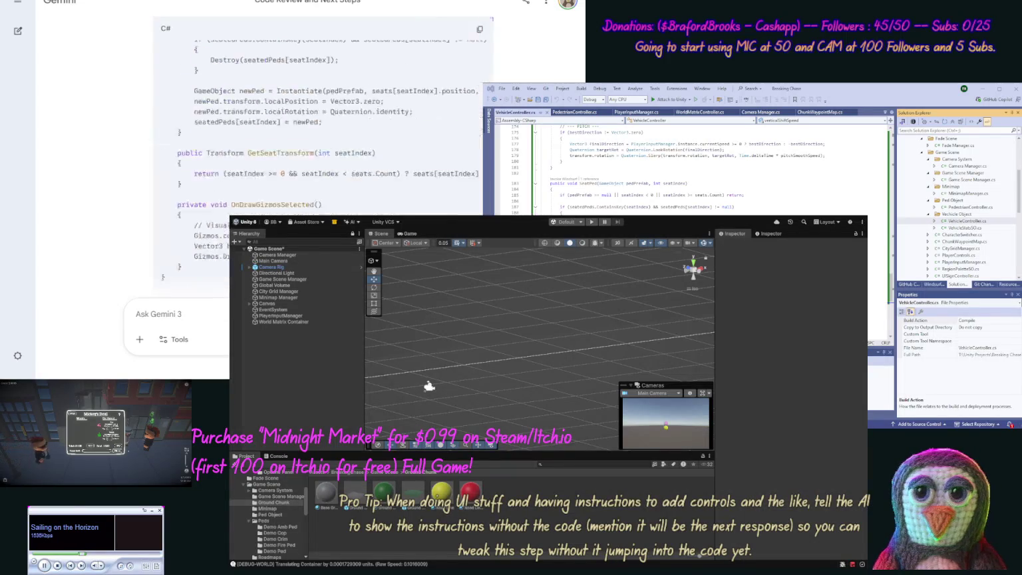
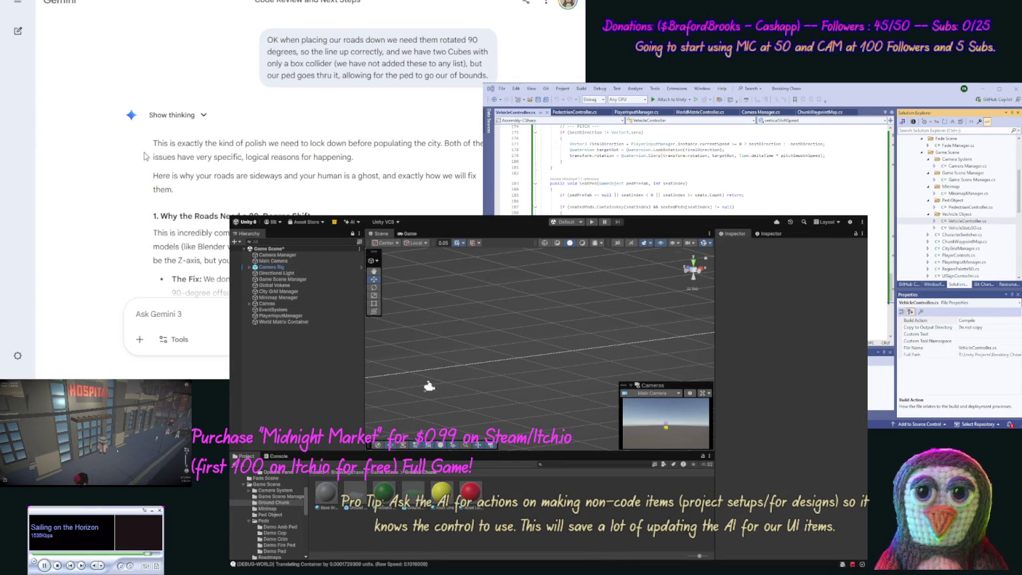
After reading Gemini's explanation, ask it to apply both the road-rotation and pedestrian-collision fixes
{"action": "scroll", "coordinate": [133, 188], "scroll_direction": "down", "scroll_amount": 3}
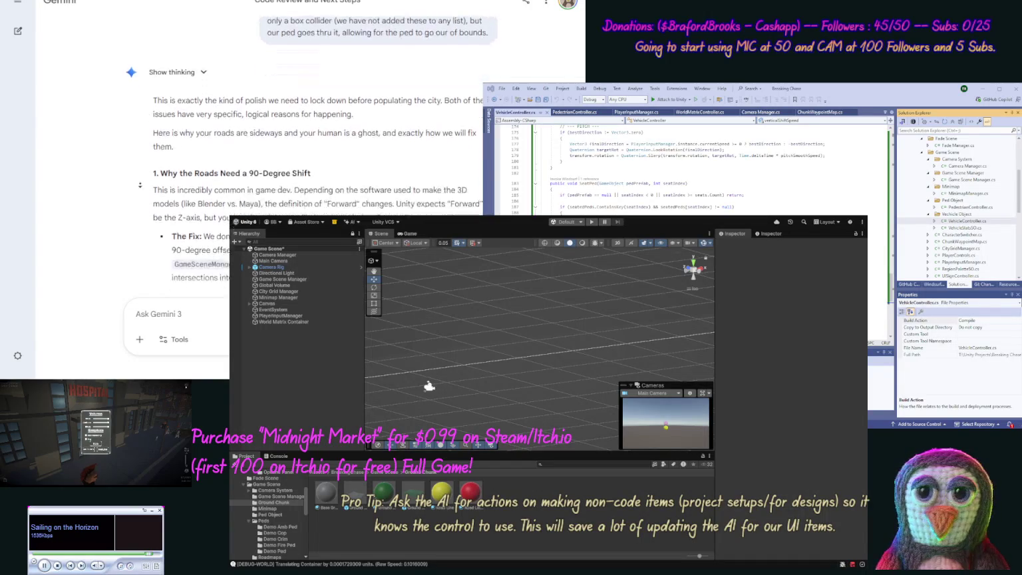
{"action": "scroll", "coordinate": [133, 189], "scroll_direction": "down", "scroll_amount": 1}
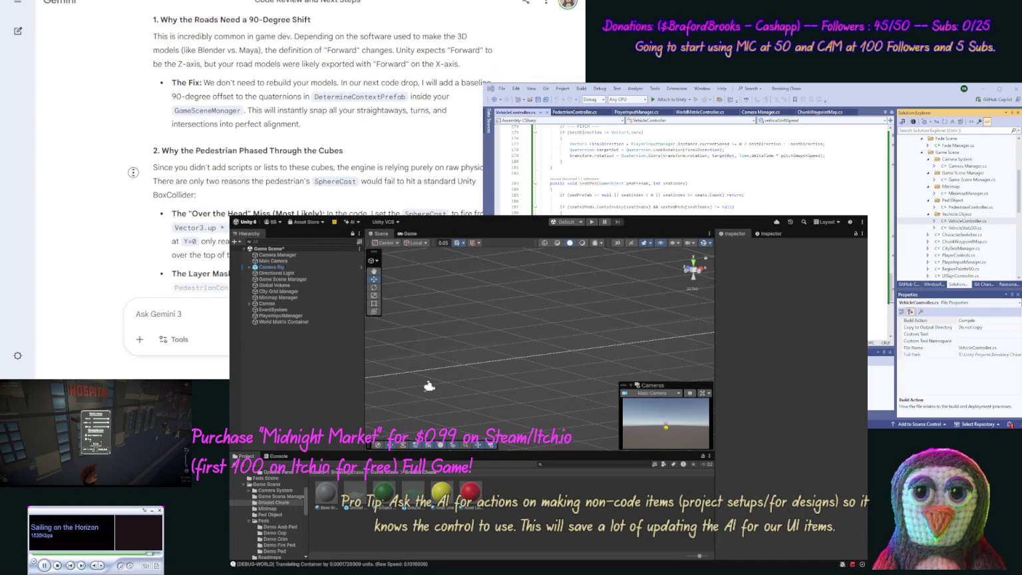
{"action": "scroll", "coordinate": [133, 173], "scroll_direction": "down", "scroll_amount": 4}
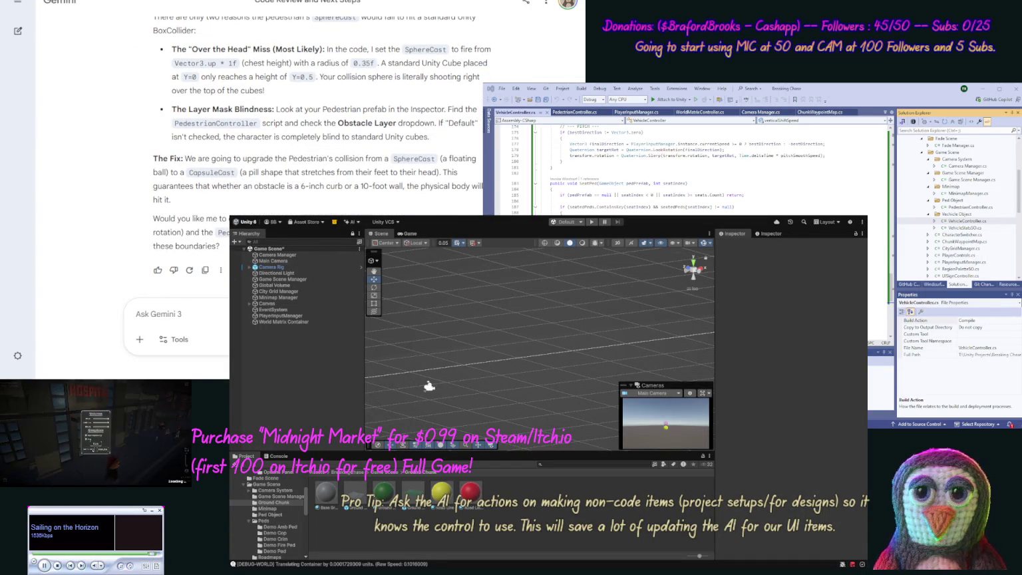
{"action": "type", "text": "OK let's ma"}
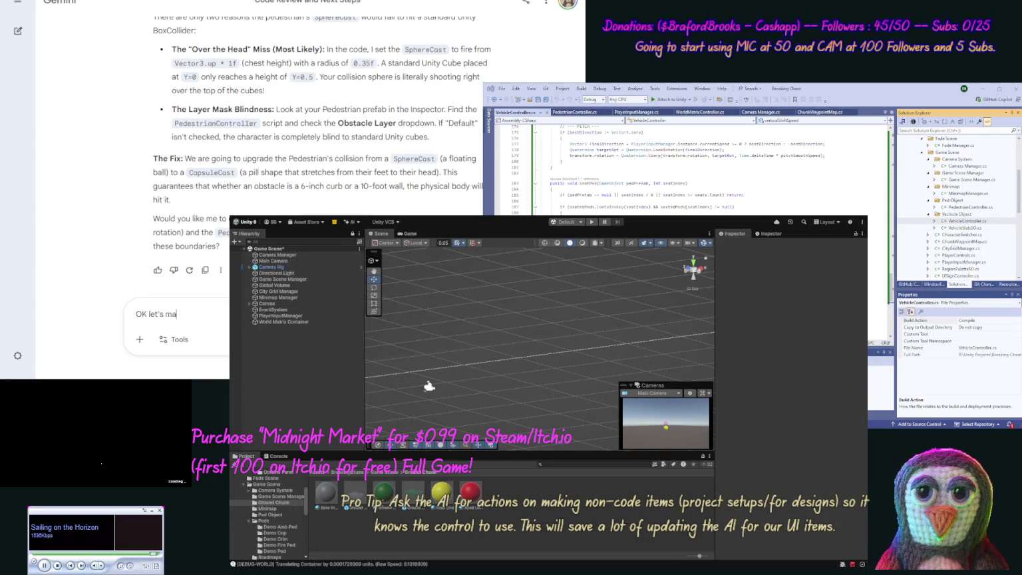
{"action": "type", "text": "ke"}
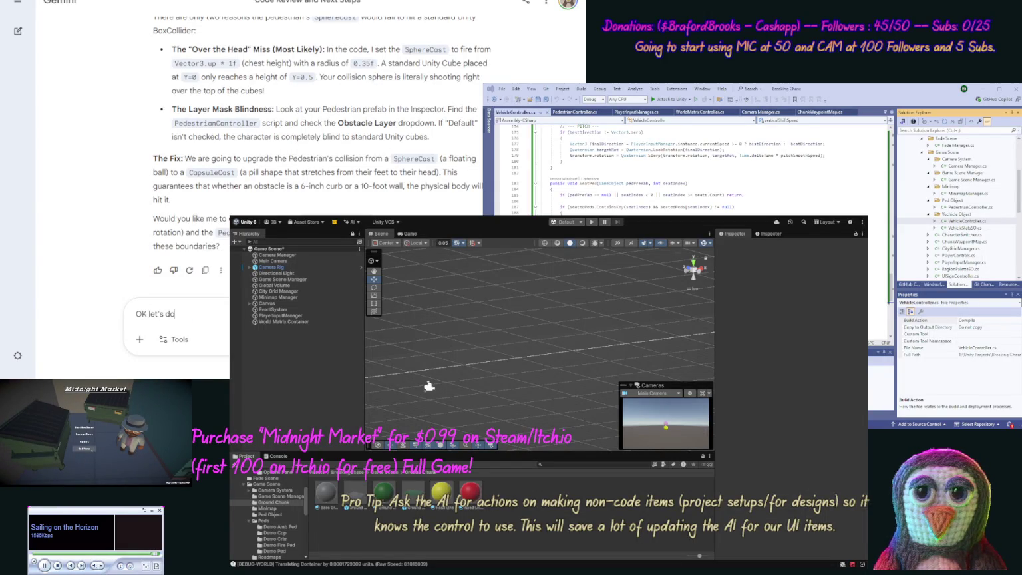
{"action": "type", "text": "o"}
{"action": "type", "text": " of these f"}
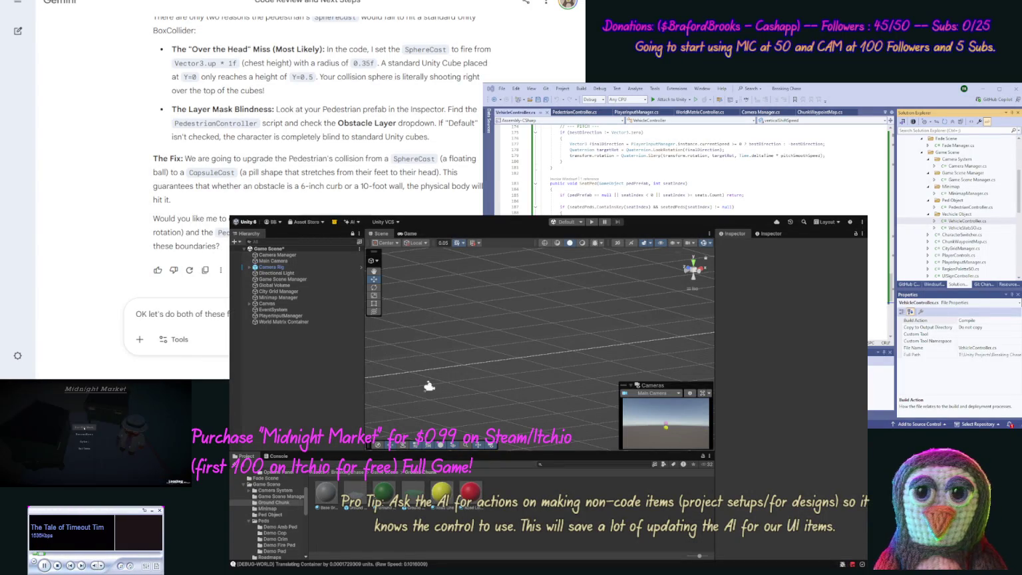
{"action": "key", "text": "Return"}
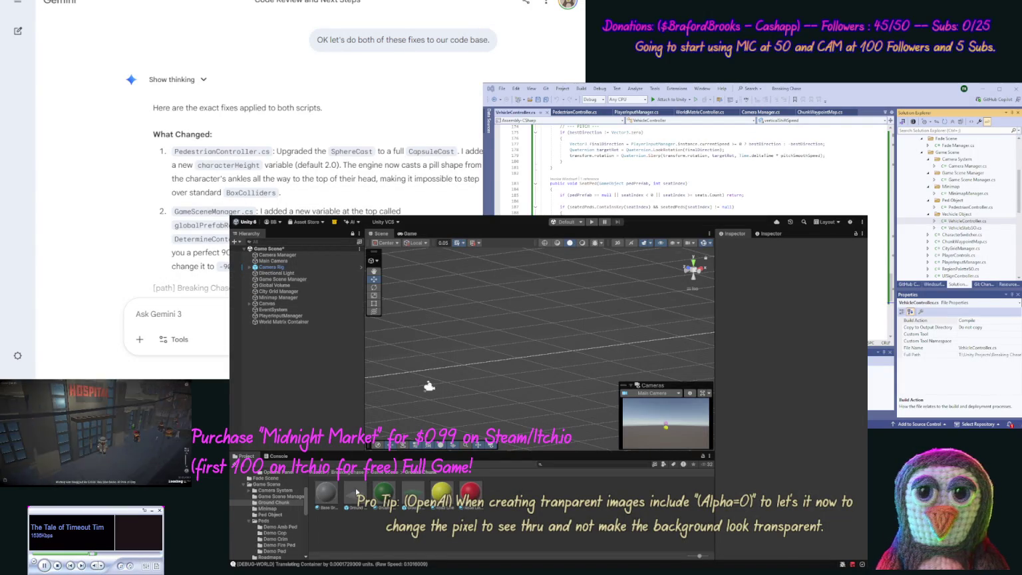
Open the Ground Chunk prefab for editing in Unity
{"action": "double_click", "coordinate": [357, 491]}
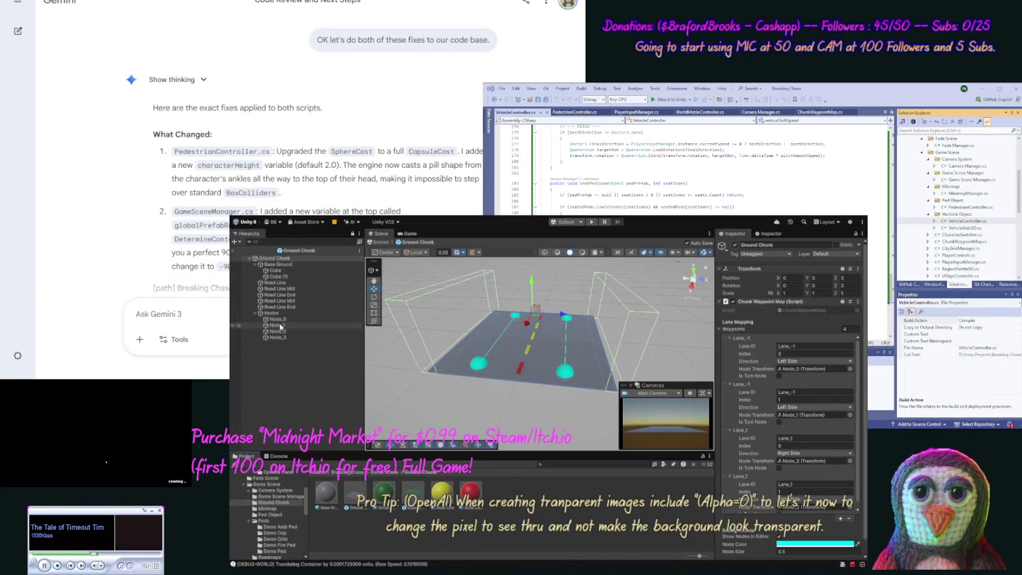
Inspect the Ground Chunk's Road Line Mid, Road Line, Road Line End and Cube (1) box collider
{"action": "left_click", "coordinate": [265, 289]}
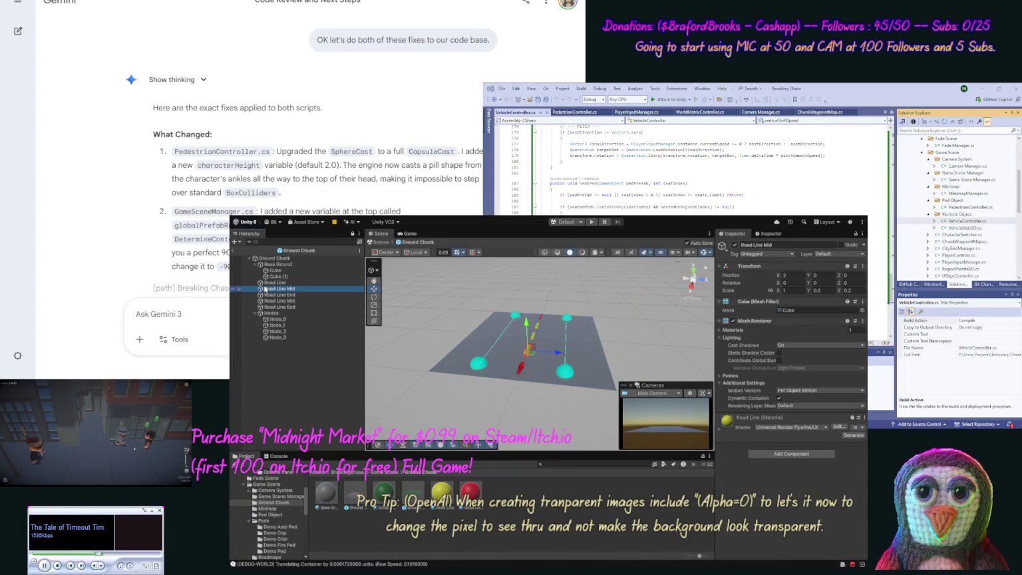
{"action": "left_click", "coordinate": [269, 283]}
{"action": "left_click", "coordinate": [269, 288]}
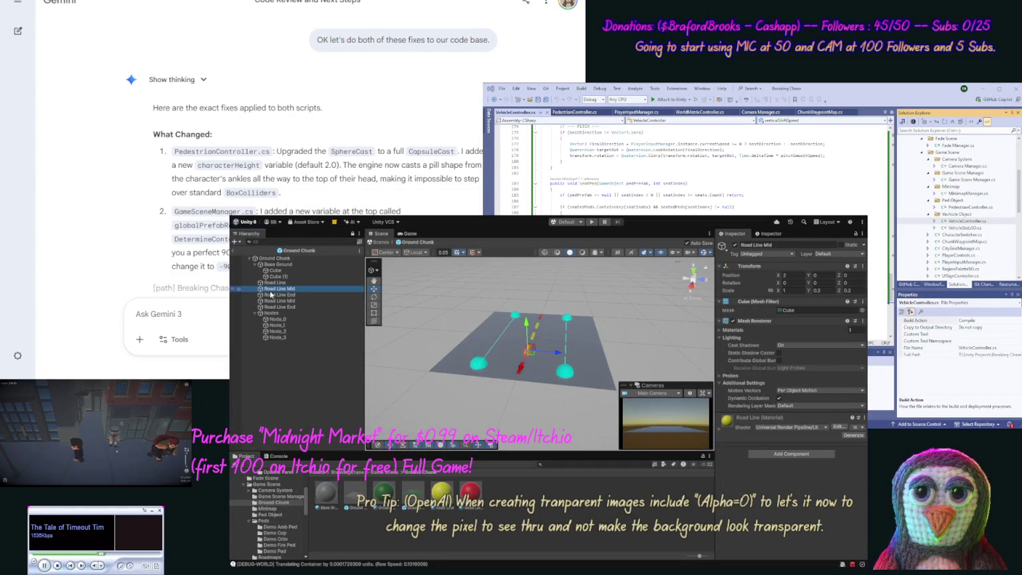
{"action": "key", "text": "Down"}
{"action": "key", "text": "Down"}
{"action": "key", "text": "Down"}
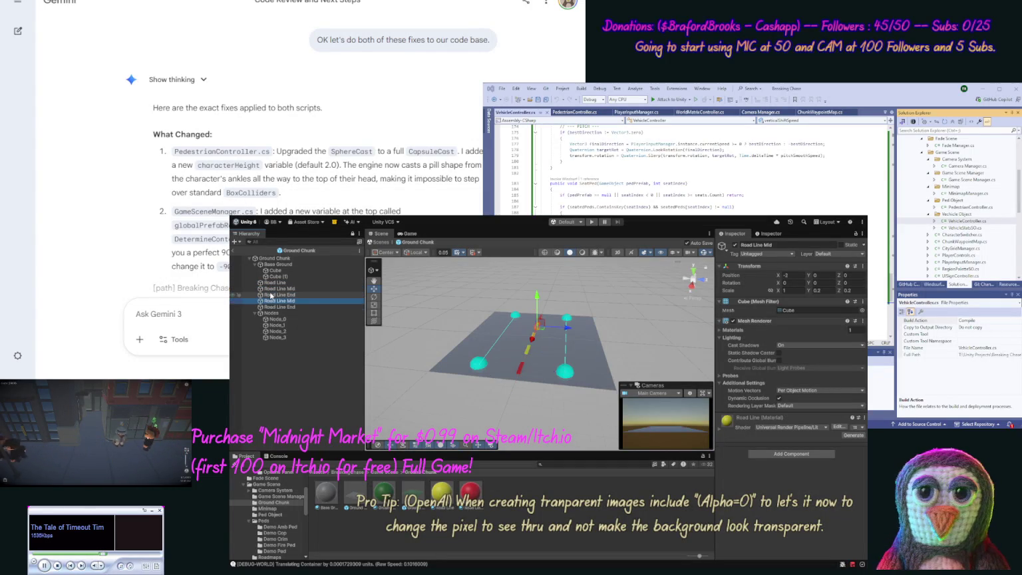
{"action": "key", "text": "Up"}
{"action": "key", "text": "Up"}
{"action": "key", "text": "Up"}
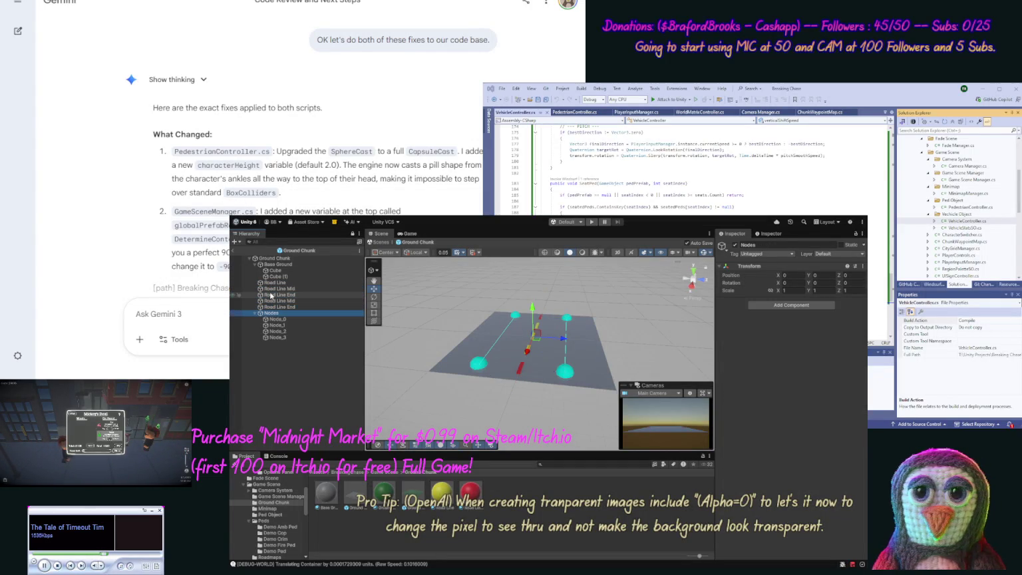
{"action": "key", "text": "Up"}
{"action": "key", "text": "Up"}
{"action": "key", "text": "Up"}
{"action": "key", "text": "Up"}
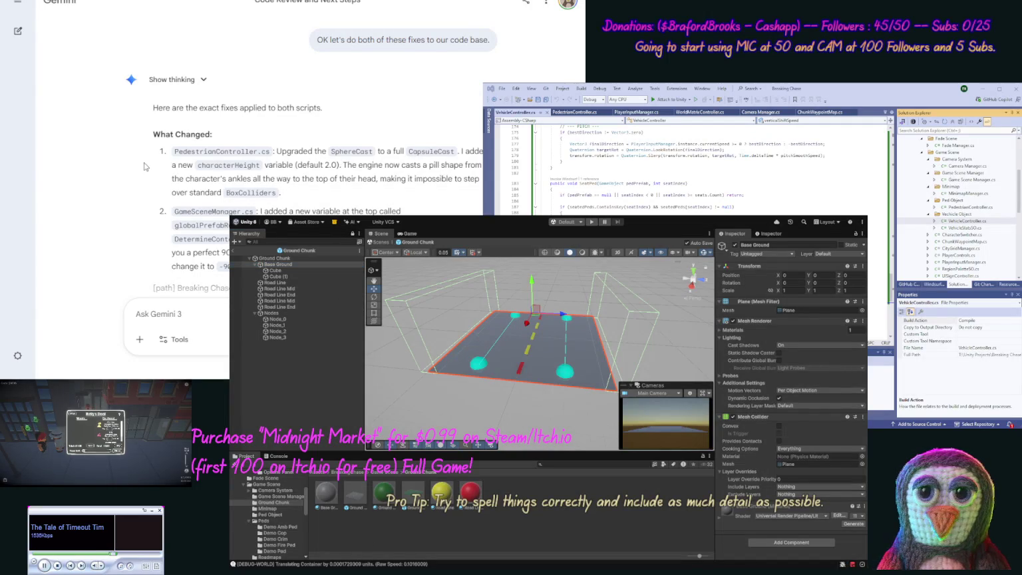
{"action": "scroll", "coordinate": [320, 166], "scroll_direction": "down", "scroll_amount": 2}
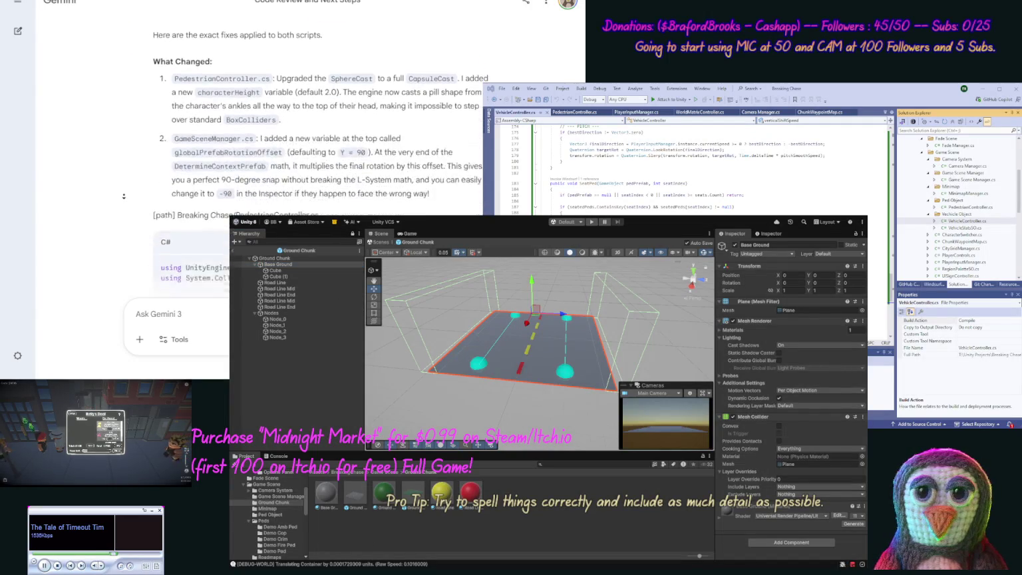
Replace all of PedestrianController.cs with Gemini's updated capsule-collision code
{"action": "left_click", "coordinate": [480, 200]}
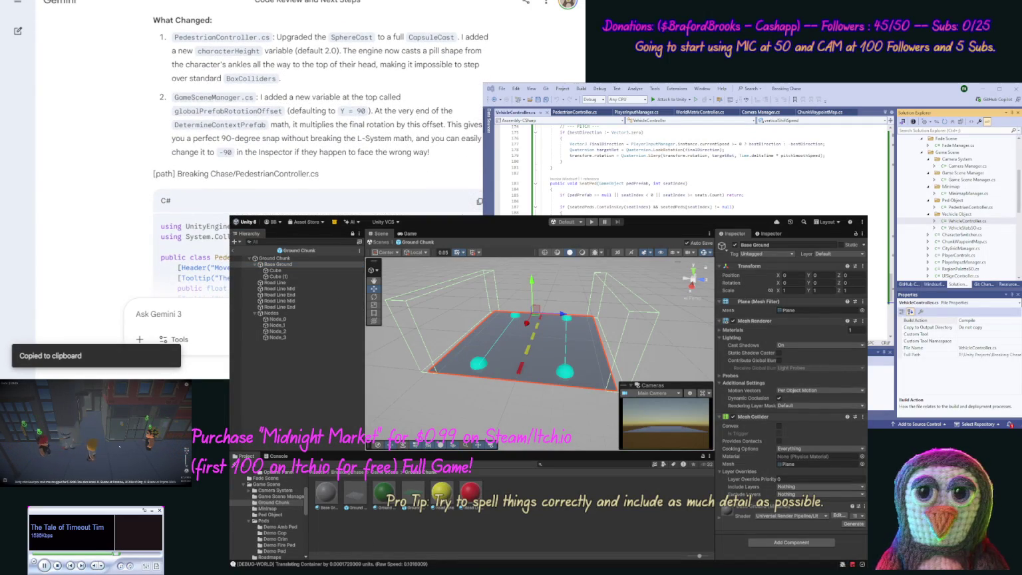
{"action": "left_click", "coordinate": [630, 141]}
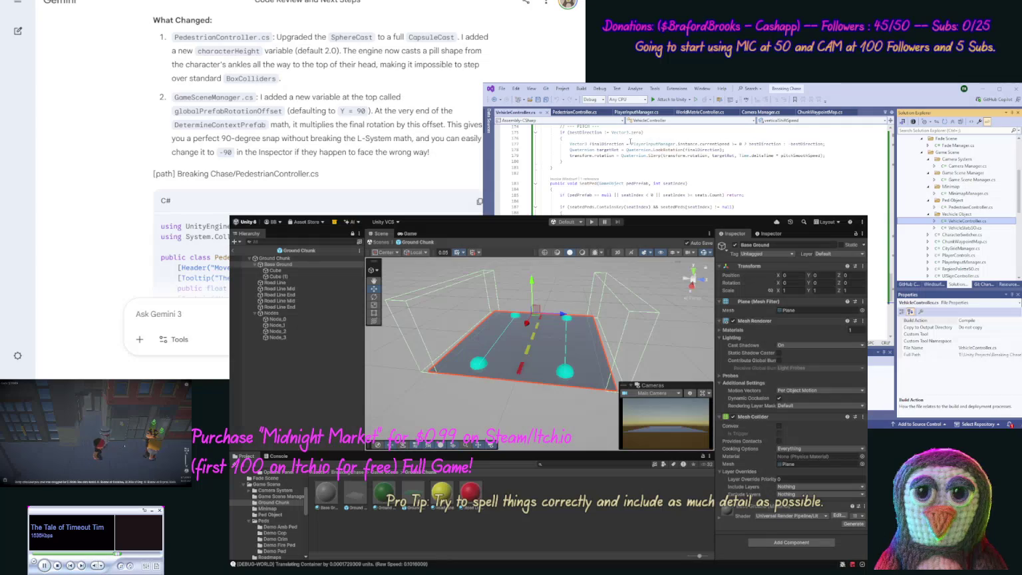
{"action": "left_click", "coordinate": [573, 111]}
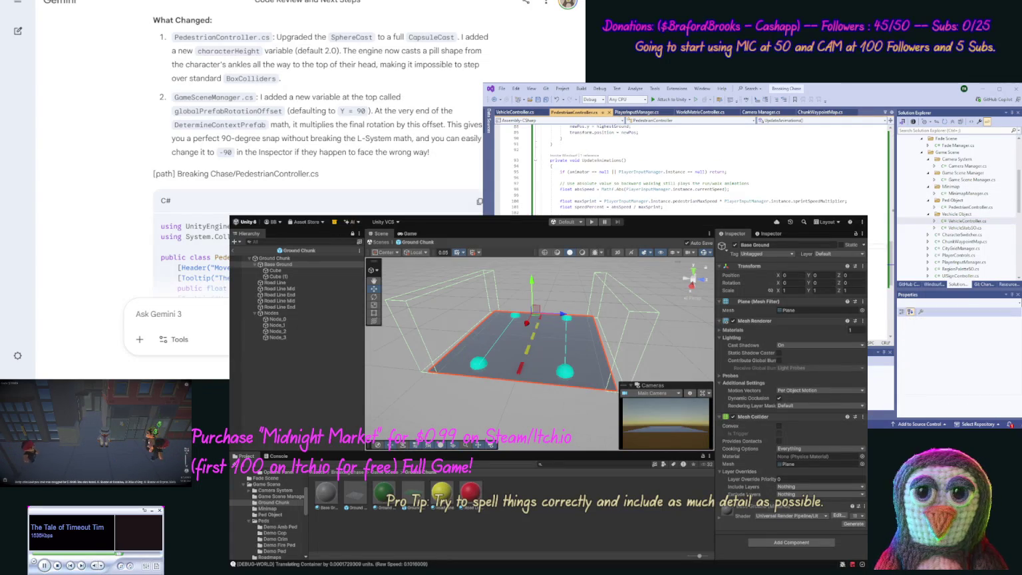
{"action": "key", "text": "ctrl+a"}
{"action": "key", "text": "ctrl+v"}
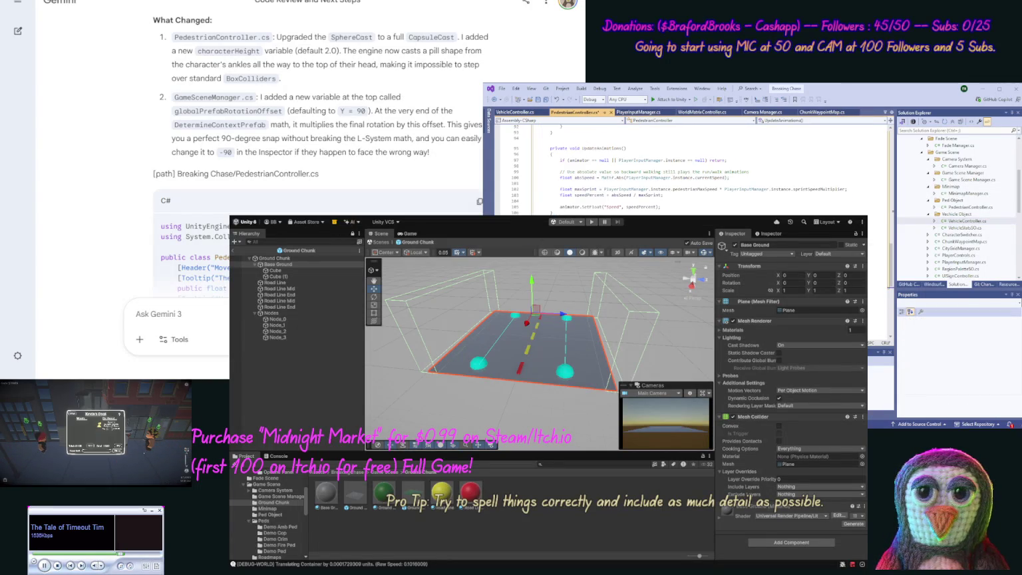
Copy Gemini's updated GameSceneManager code block and bring up Game Scene Manager.cs
{"action": "scroll", "coordinate": [122, 189], "scroll_direction": "down", "scroll_amount": 3}
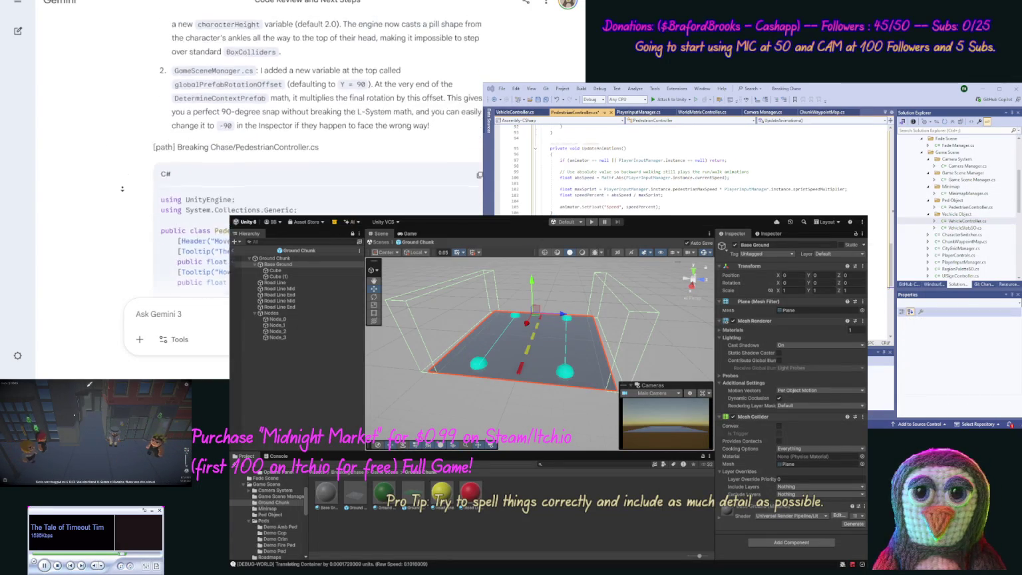
{"action": "scroll", "coordinate": [122, 189], "scroll_direction": "down", "scroll_amount": 15}
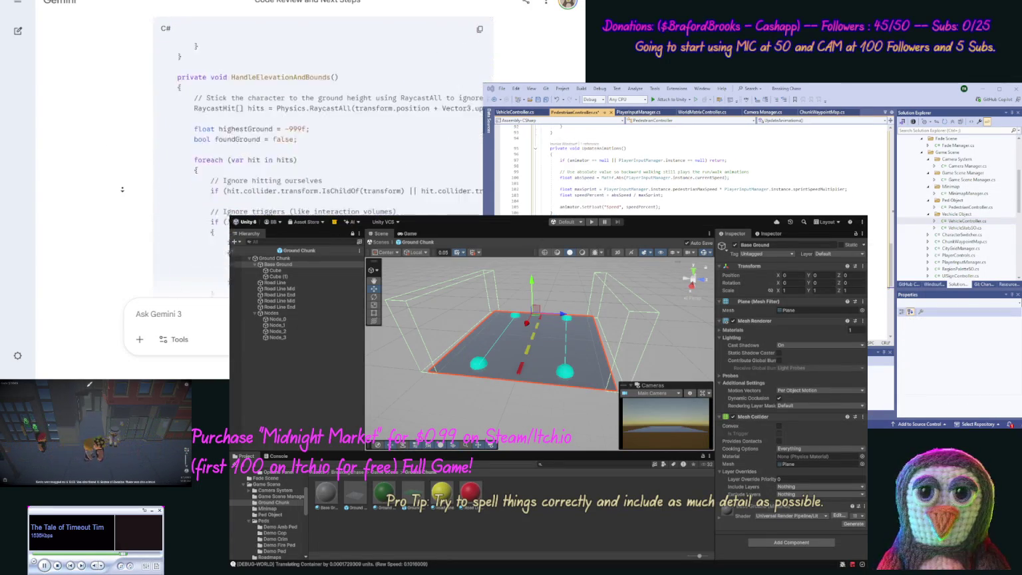
{"action": "scroll", "coordinate": [122, 189], "scroll_direction": "down", "scroll_amount": 10}
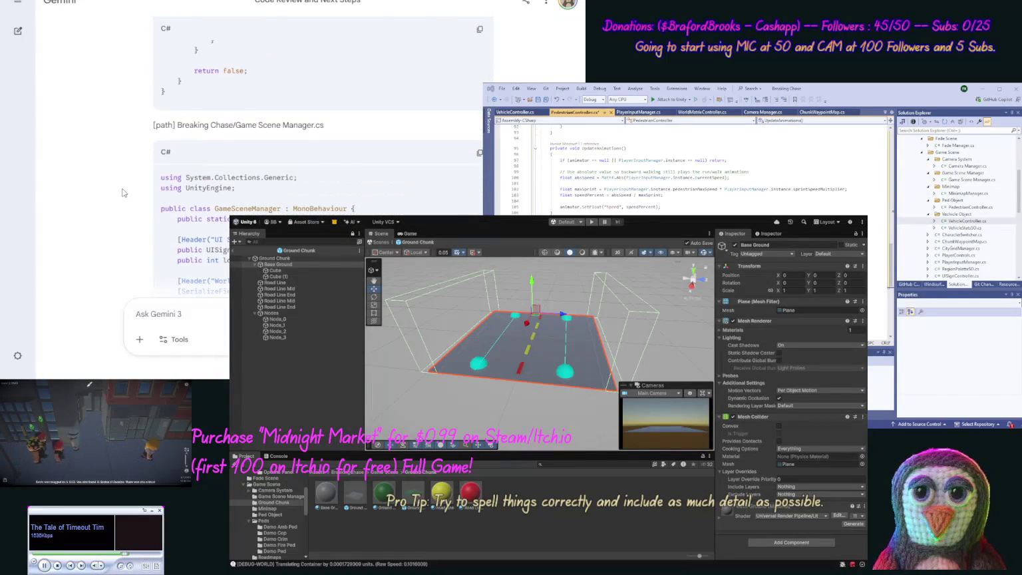
{"action": "left_click", "coordinate": [479, 153]}
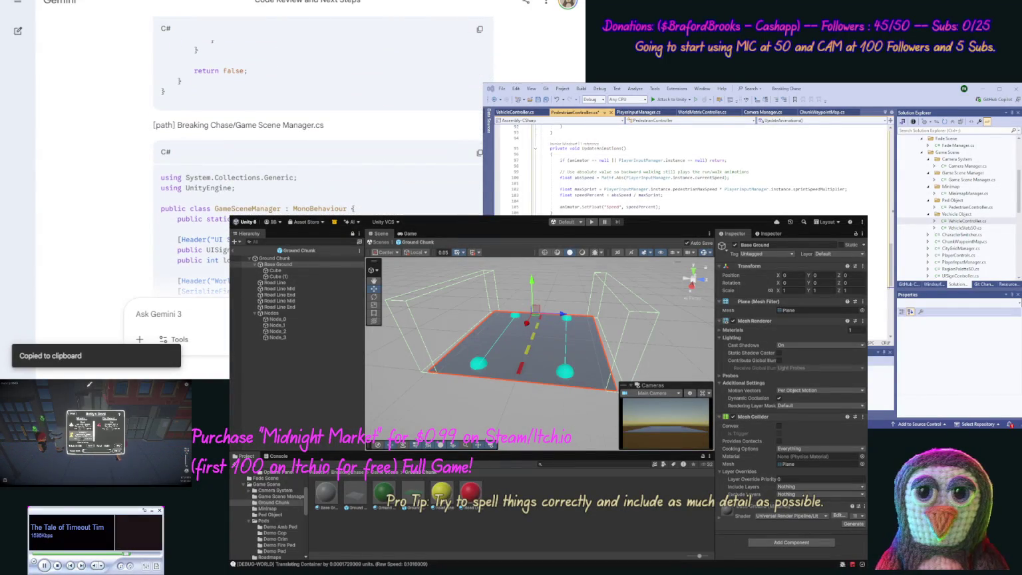
{"action": "left_click", "coordinate": [971, 180]}
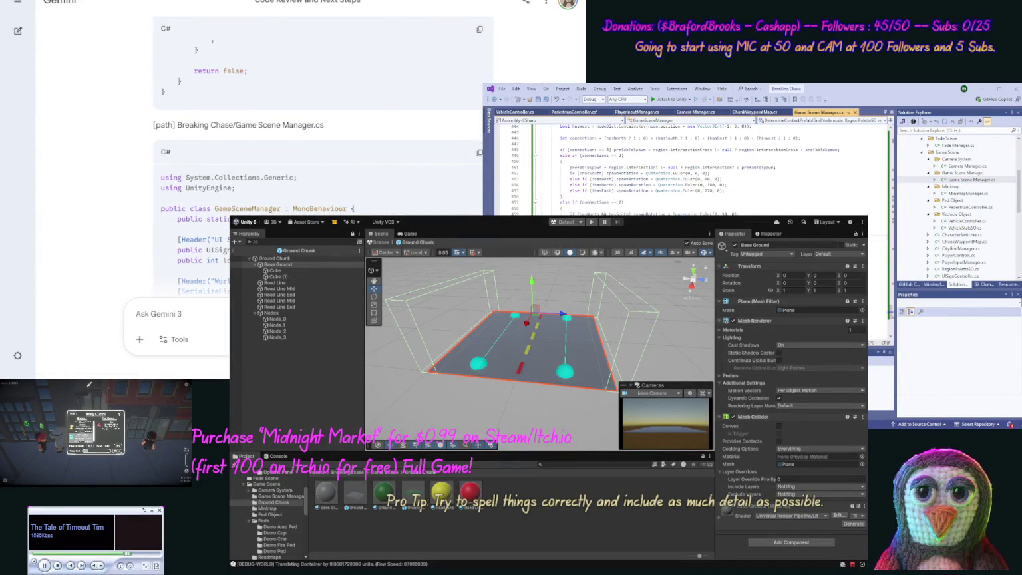
Overwrite Game Scene Manager.cs with Gemini's prefab-rotation-offset version and review the pasted code
{"action": "key", "text": "ctrl+a"}
{"action": "key", "text": "ctrl+v"}
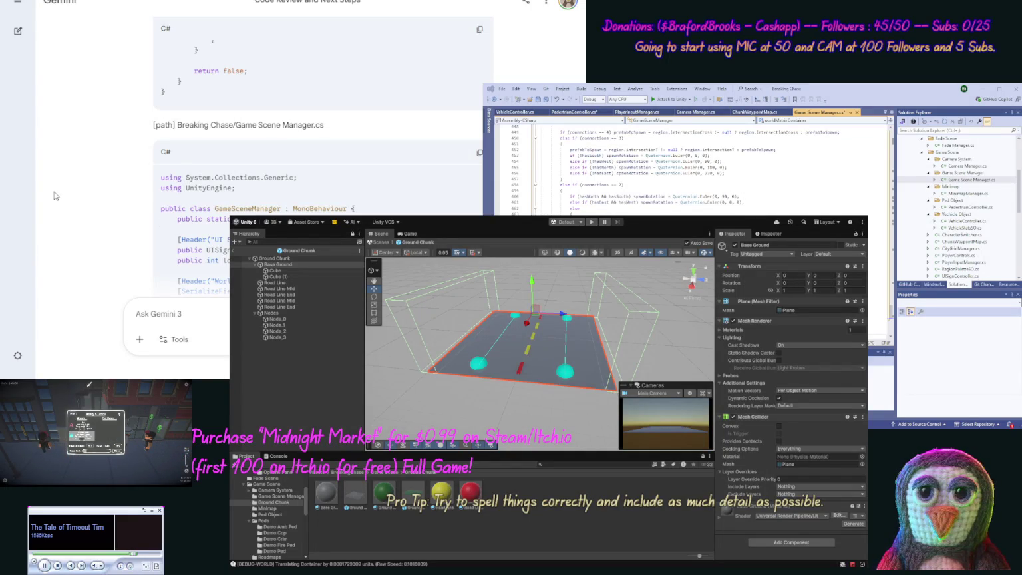
{"action": "scroll", "coordinate": [117, 186], "scroll_direction": "down", "scroll_amount": 10}
{"action": "scroll", "coordinate": [117, 212], "scroll_direction": "down", "scroll_amount": 15}
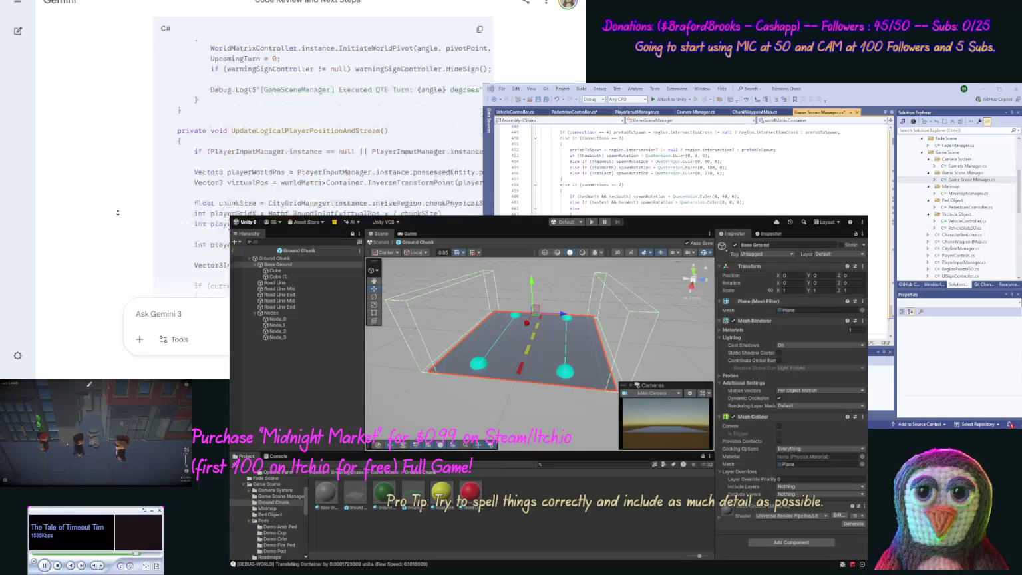
{"action": "scroll", "coordinate": [117, 212], "scroll_direction": "down", "scroll_amount": 15}
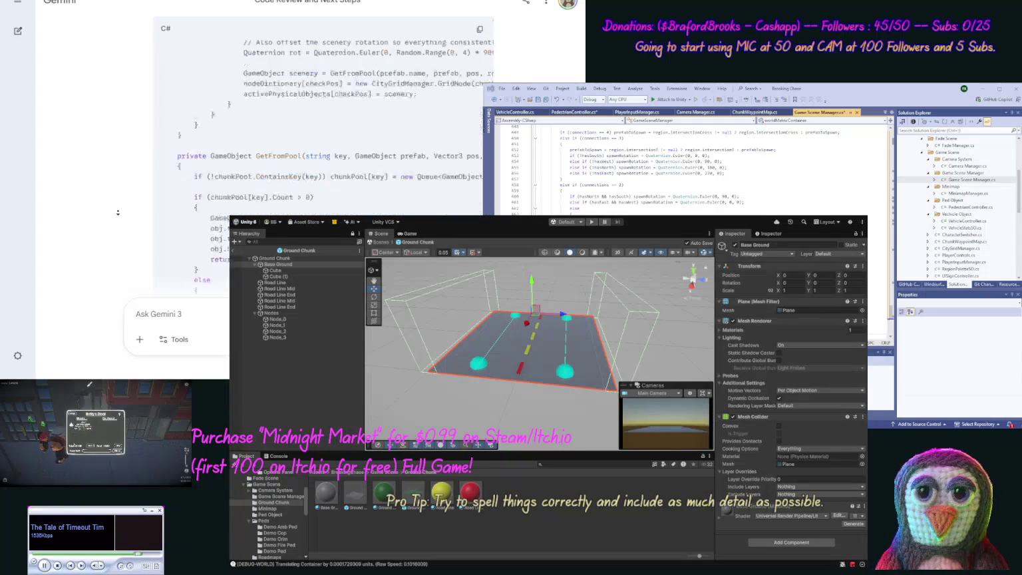
{"action": "scroll", "coordinate": [117, 213], "scroll_direction": "down", "scroll_amount": 15}
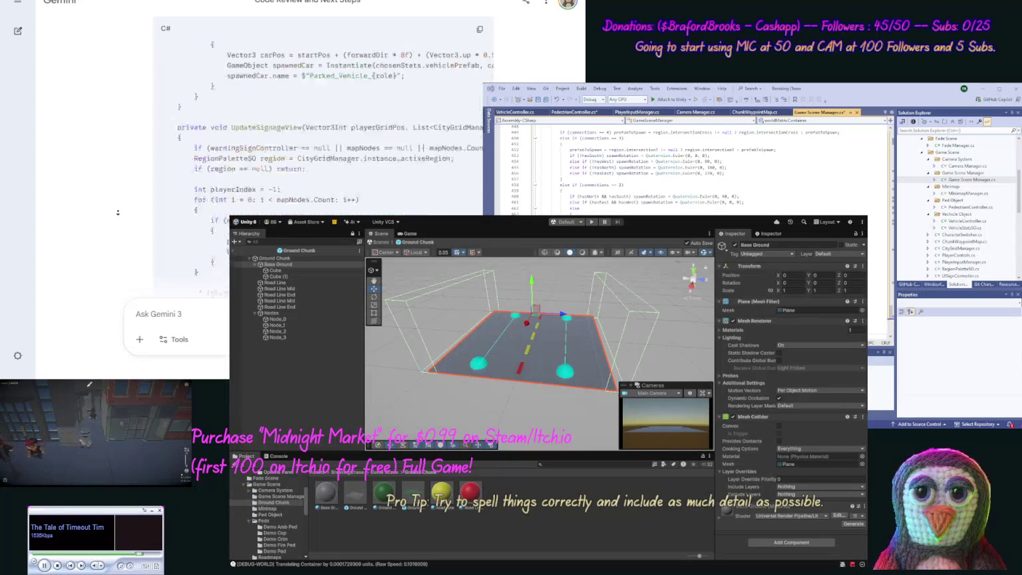
{"action": "scroll", "coordinate": [118, 212], "scroll_direction": "down", "scroll_amount": 10}
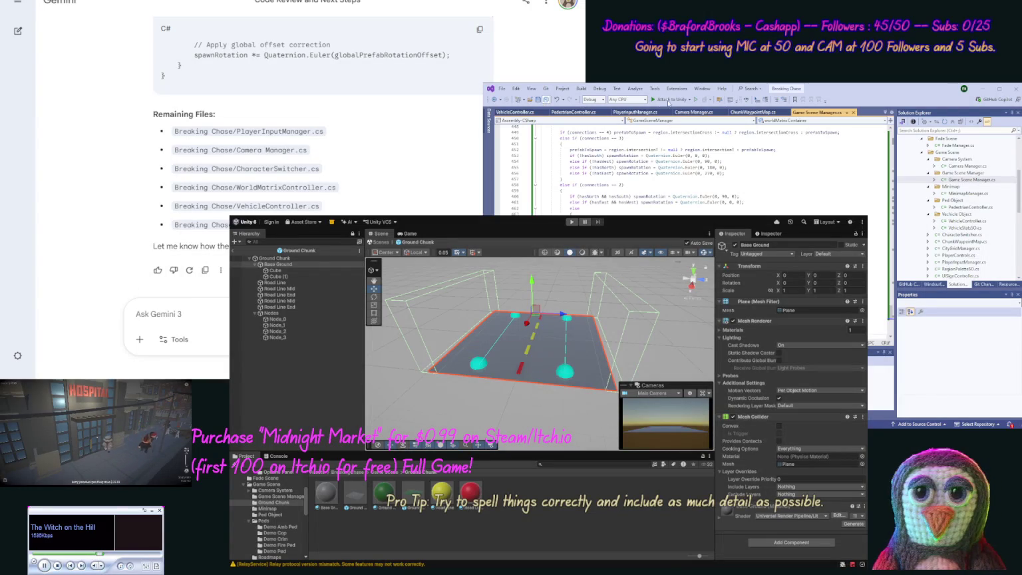
Enter Play mode in Unity and select PlayerInputManager to watch its live values
{"action": "left_click", "coordinate": [502, 226]}
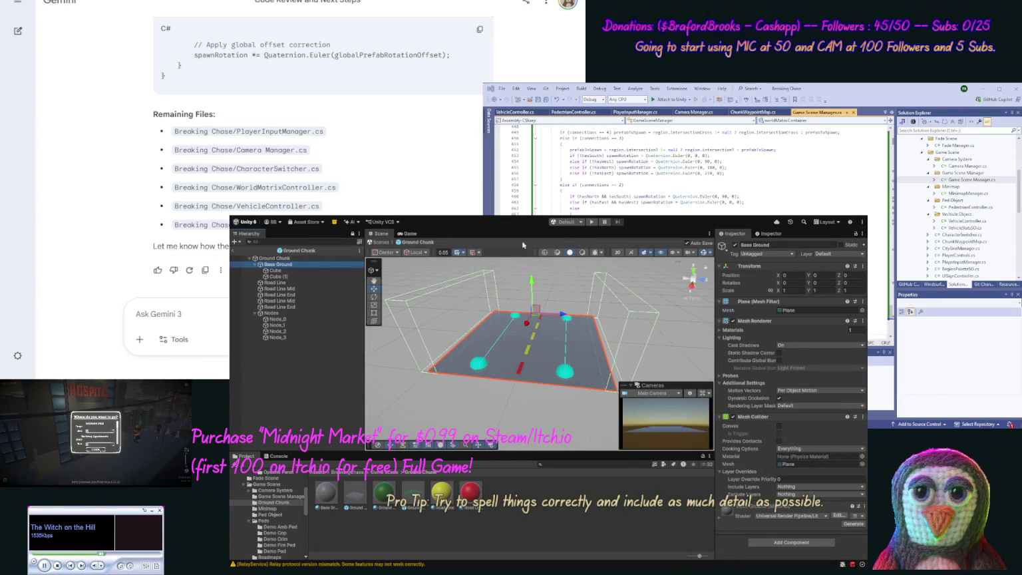
{"action": "left_click", "coordinate": [591, 222]}
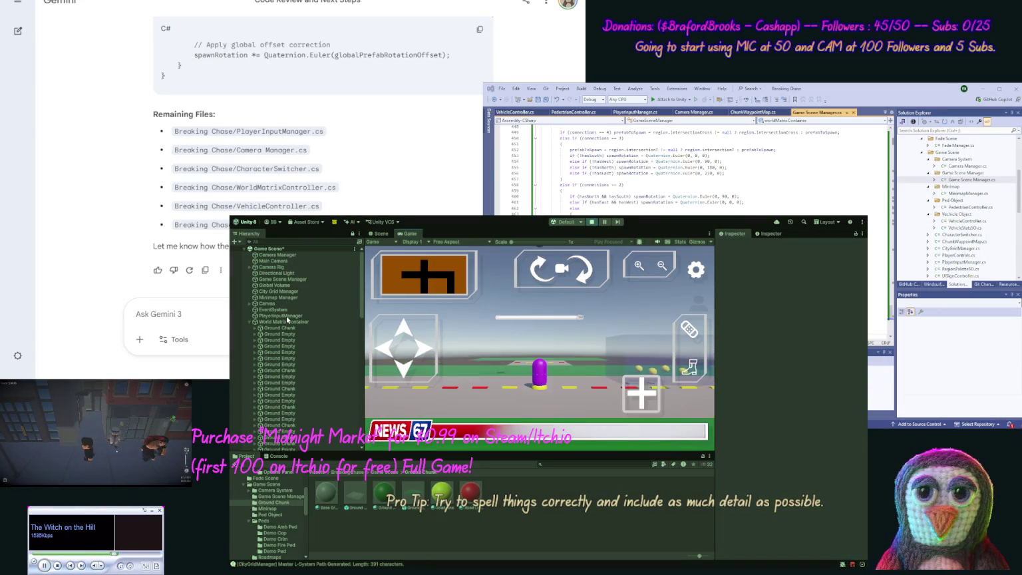
{"action": "left_click", "coordinate": [286, 315]}
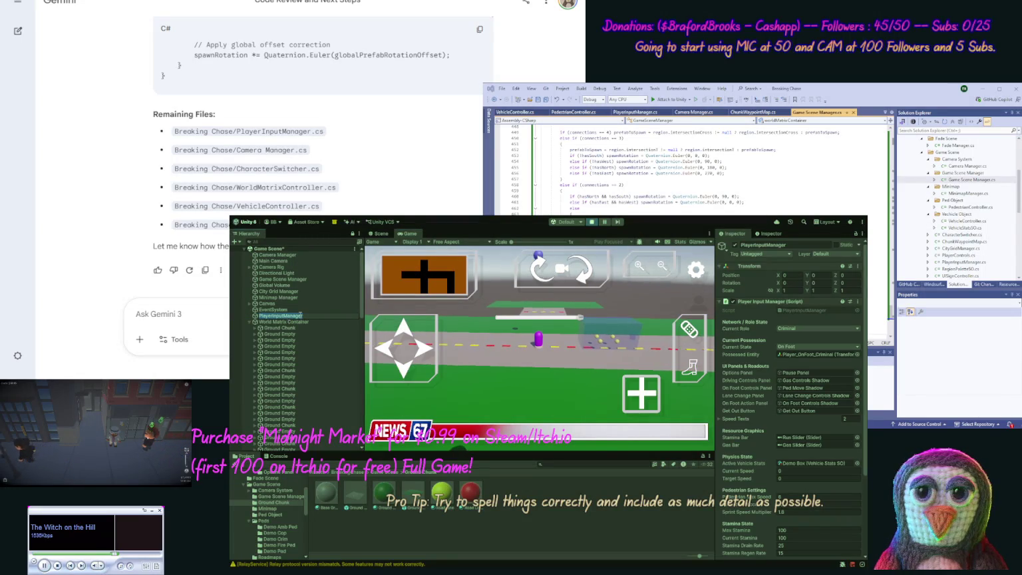
Run the character forward, backward and along the road with W, S and A, then exit Play mode
{"action": "key", "text": "w"}
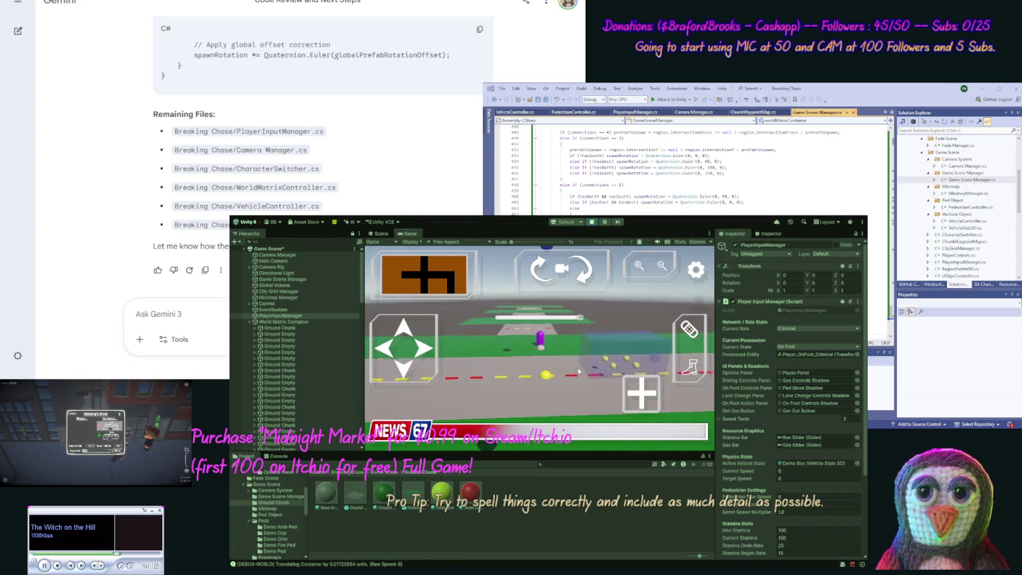
{"action": "key", "text": "s"}
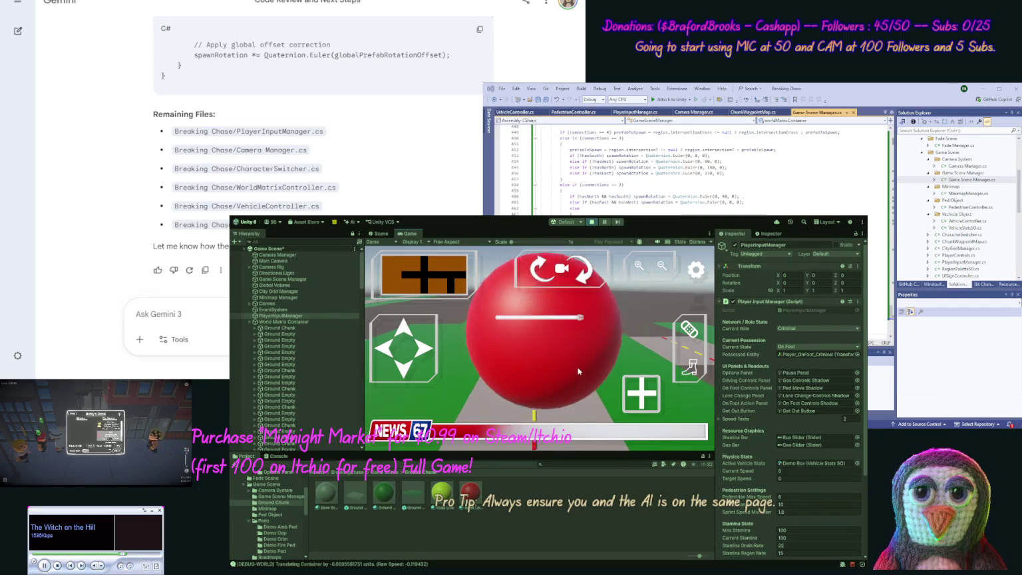
{"action": "key", "text": "w"}
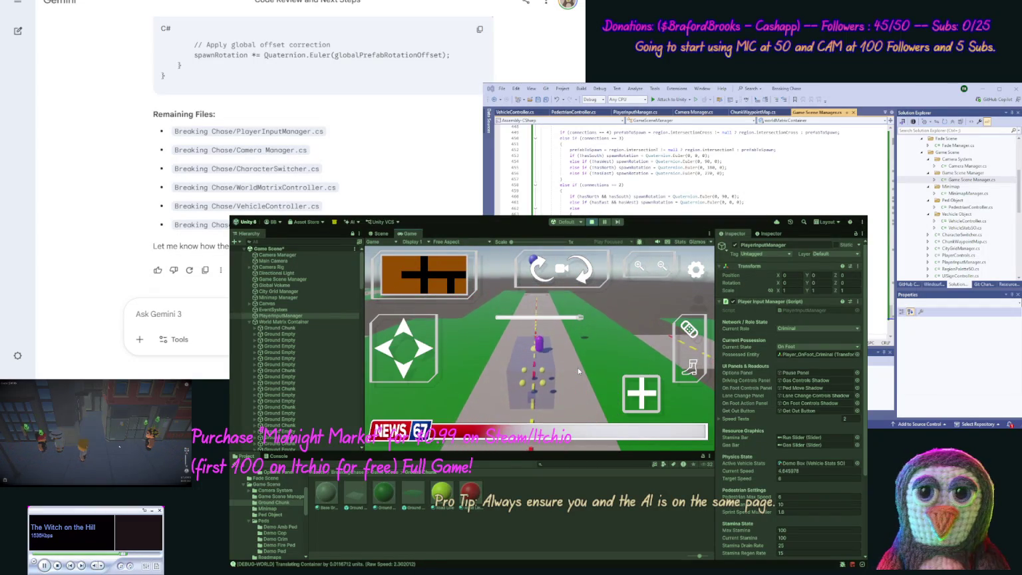
{"action": "key", "text": "a"}
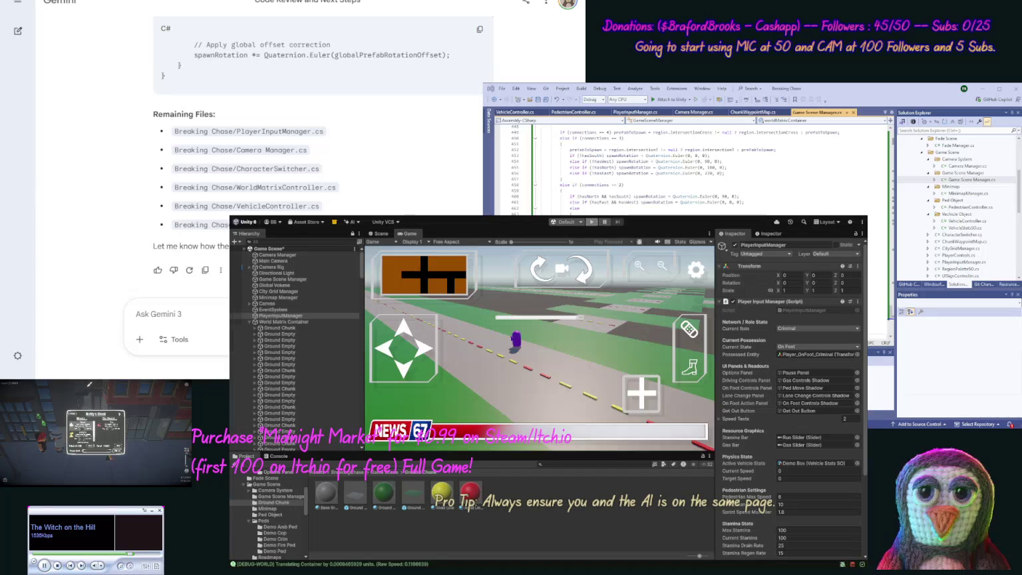
{"action": "key", "text": "ctrl+p"}
Draft a Gemini message beginning 'Now when our road turns right now, our world is…'
{"action": "type", "text": "Now when our"}
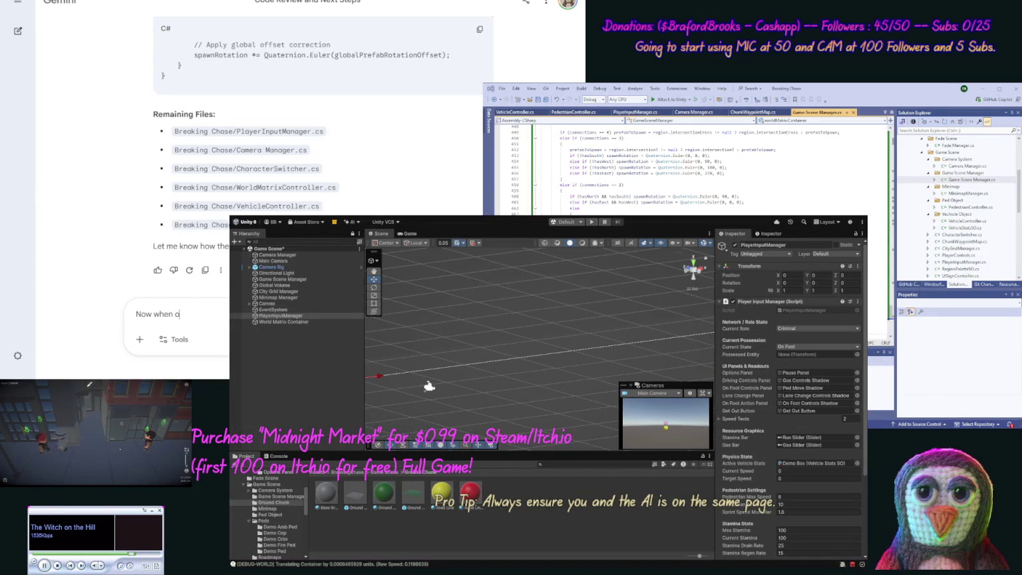
{"action": "type", "text": " road"}
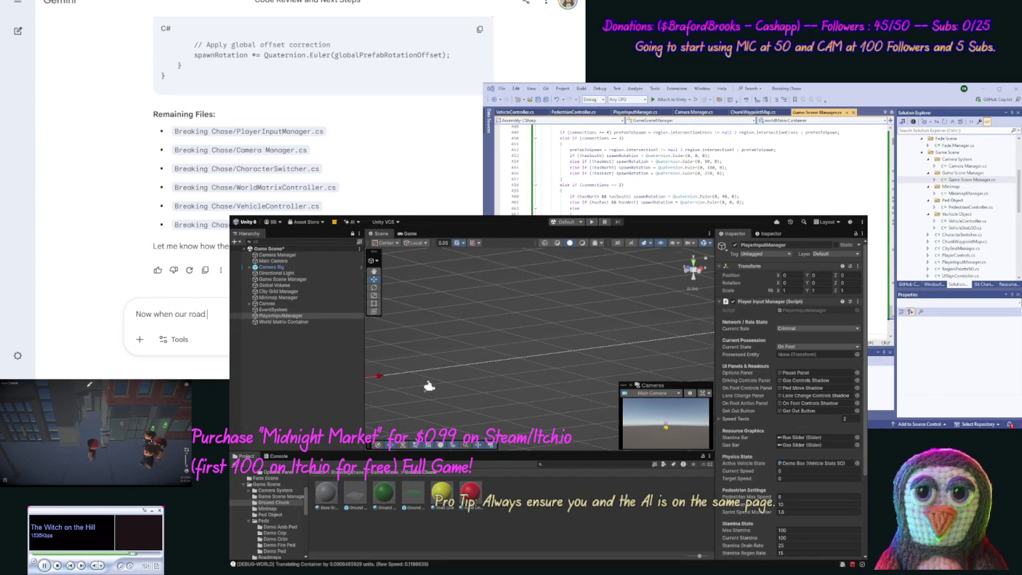
{"action": "type", "text": " turns"}
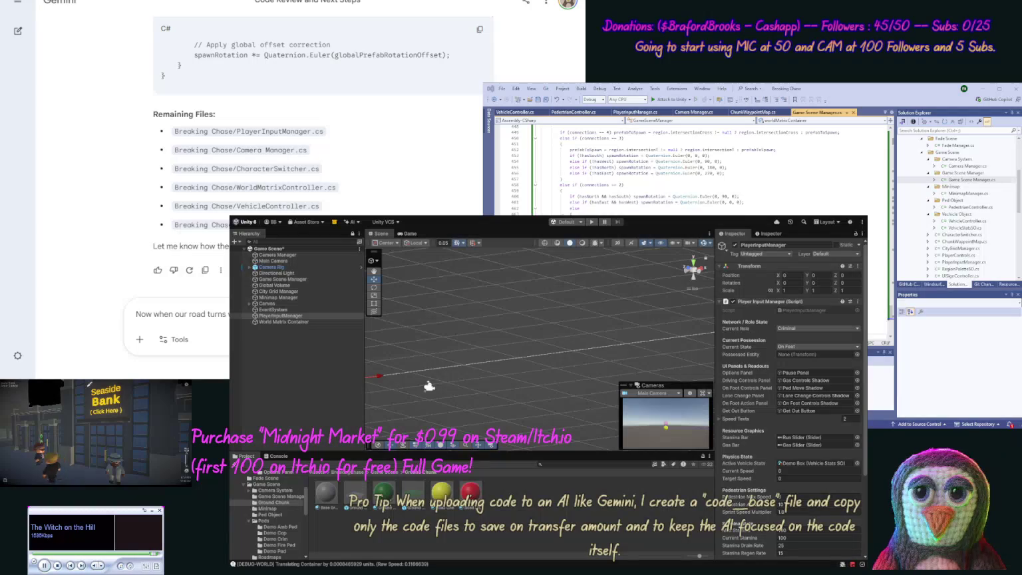
{"action": "type", "text": "right now"}
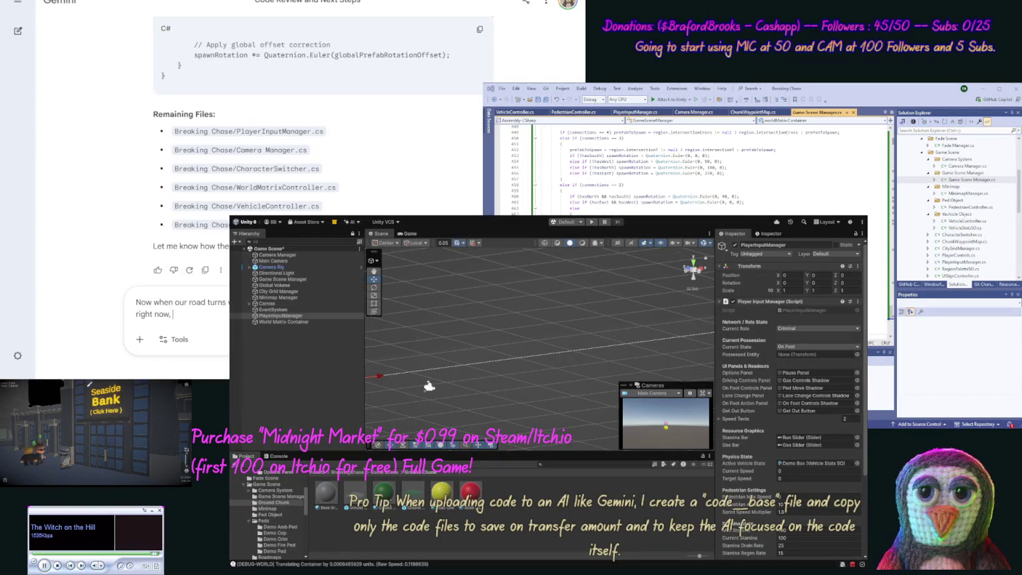
{"action": "type", "text": ", also we"}
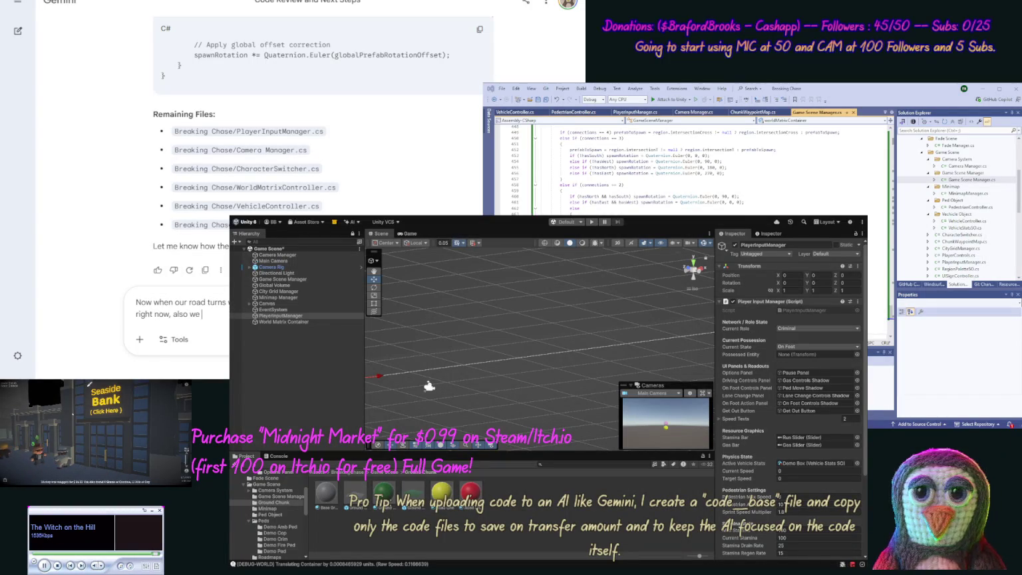
{"action": "key", "text": "ctrl+shift+Left"}
{"action": "type", "text": "ou"}
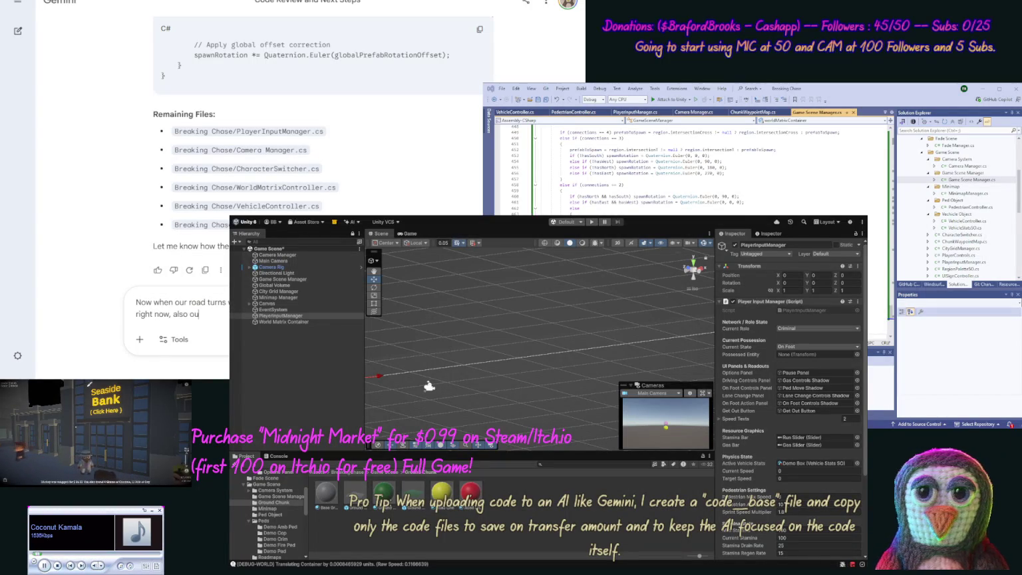
{"action": "type", "text": "r world is"}
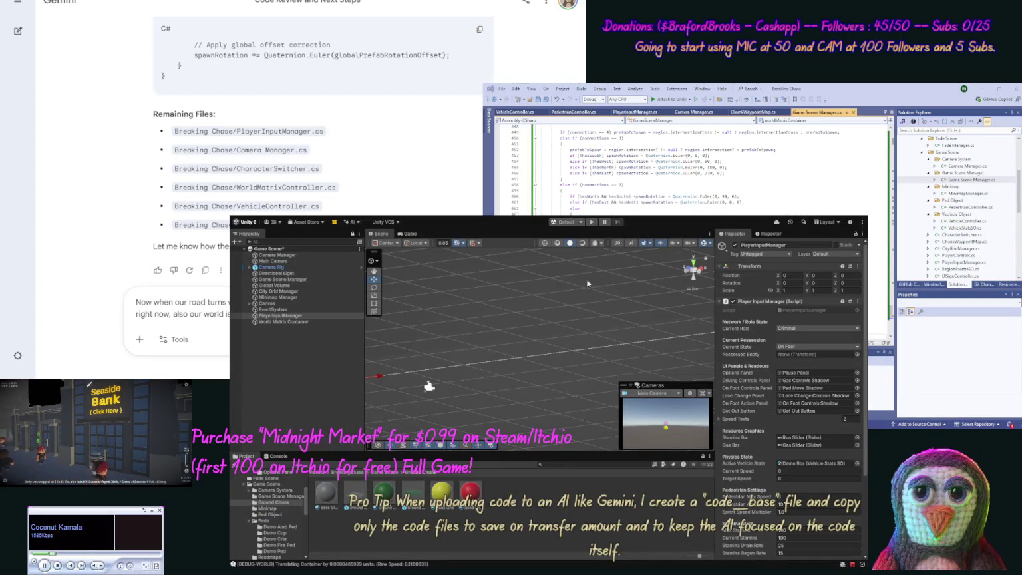
{"action": "left_click", "coordinate": [308, 291]}
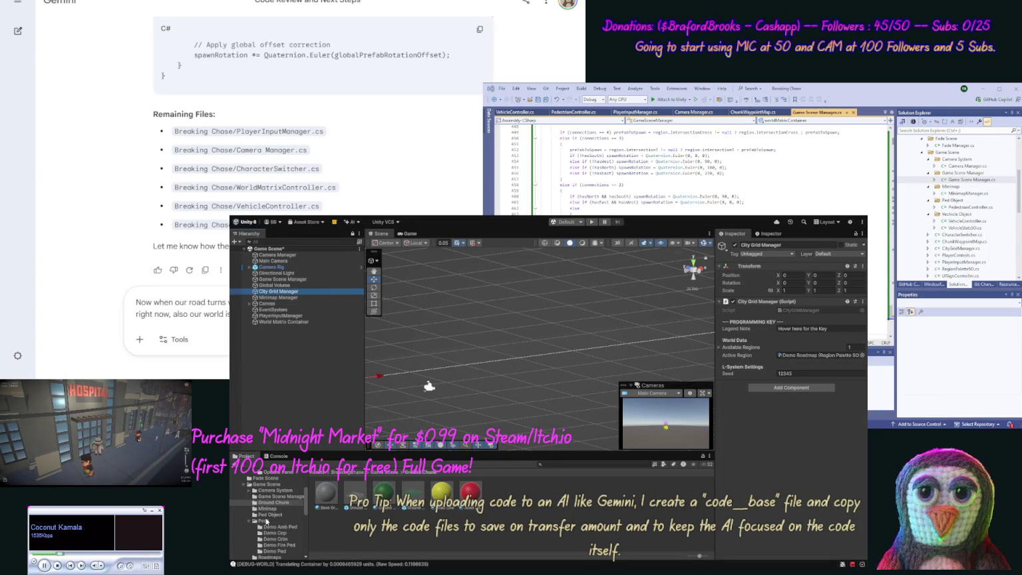
Select the Demo Roadmap asset in the Roadmaps folder to view its Downtown Commercial, size-10 settings
{"action": "left_click", "coordinate": [307, 532]}
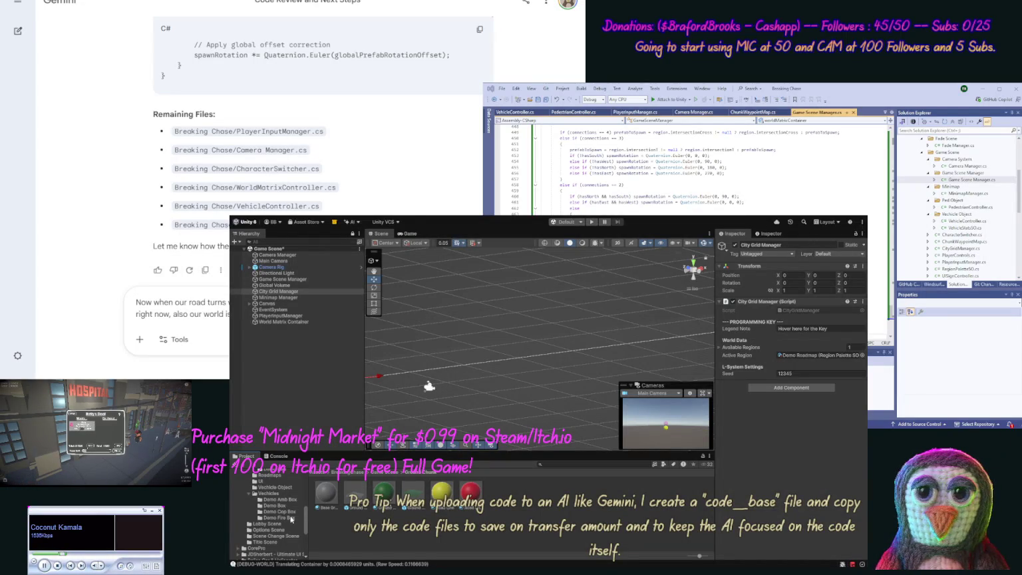
{"action": "left_click", "coordinate": [269, 475]}
{"action": "left_click", "coordinate": [325, 495]}
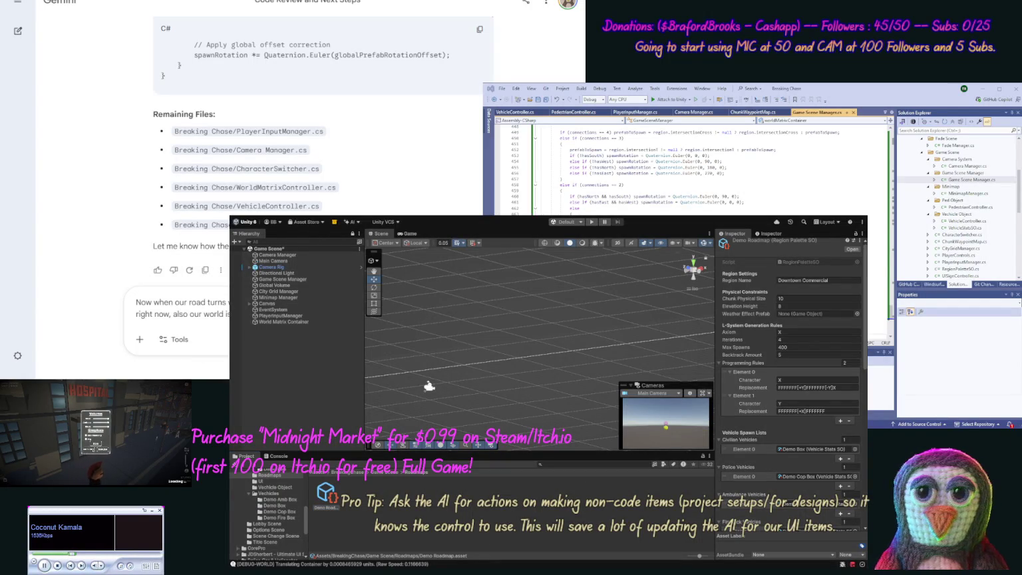
Finish the prompt citing the Region's Chunk Physical Size, send it, then reopen it for editing
{"action": "type", "text": "the "}
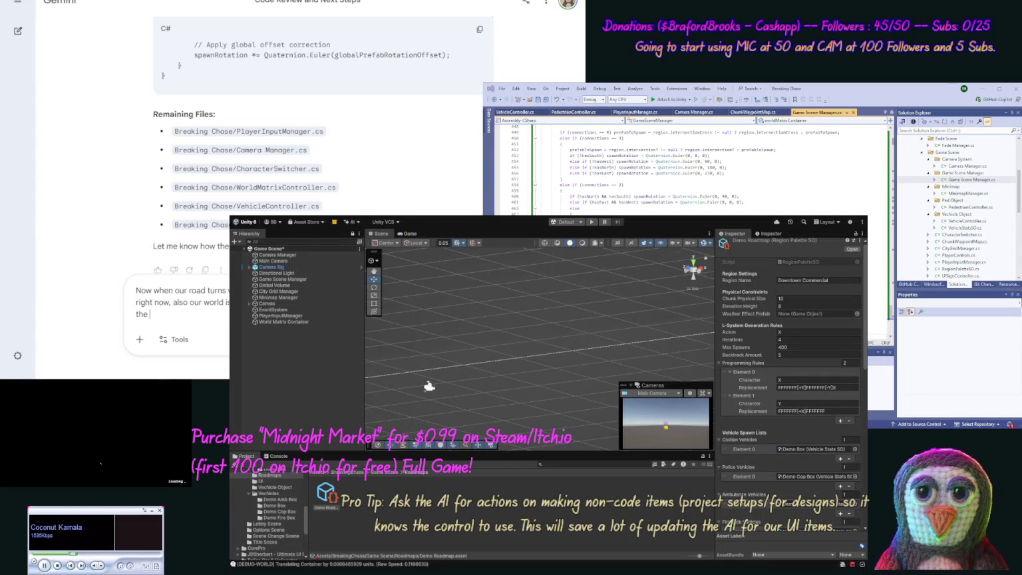
{"action": "type", "text": "Regions"}
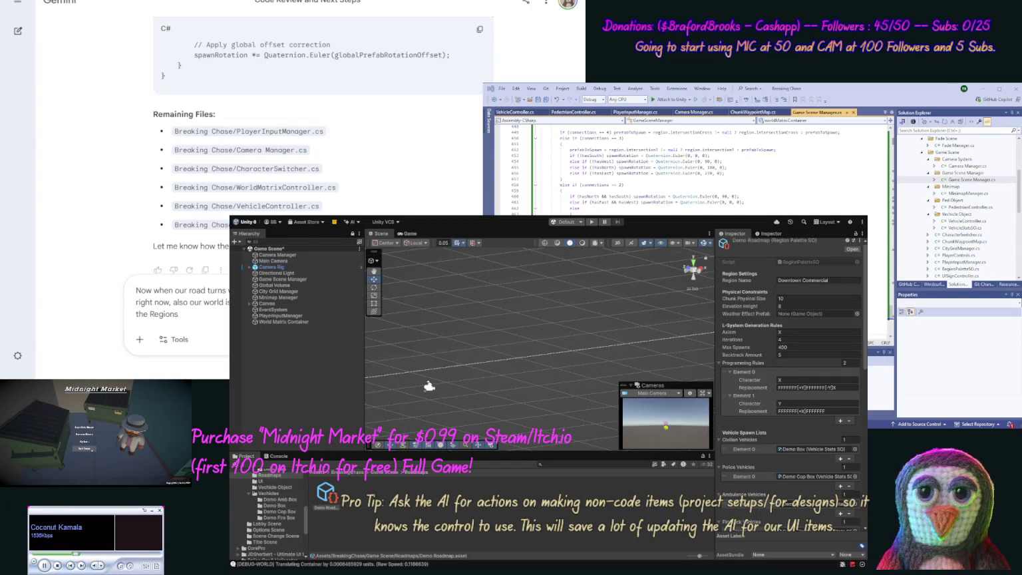
{"action": "key", "text": "BackSpace"}
{"action": "type", "text": "'s Chun Physica"}
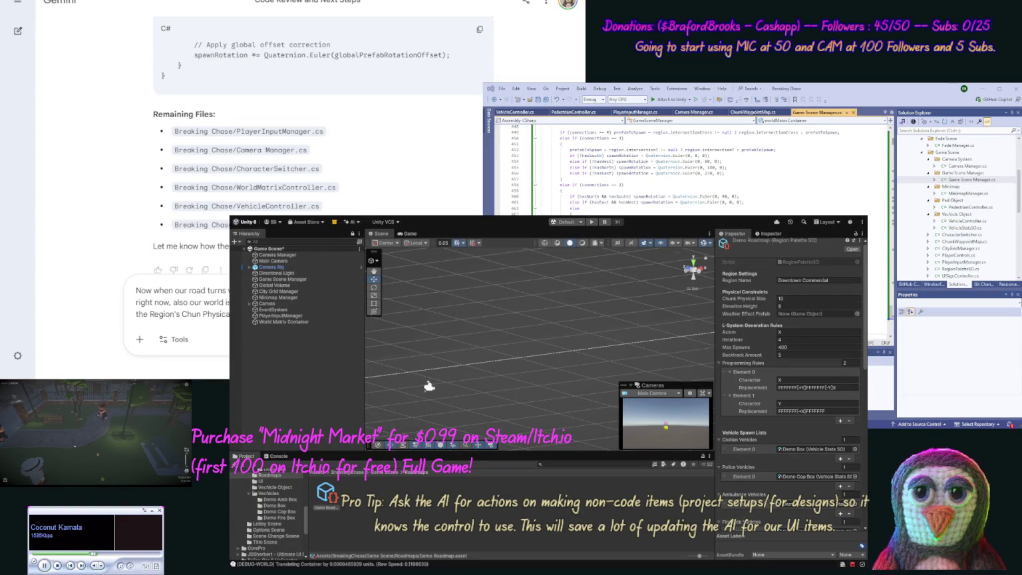
{"action": "type", "text": "not in the "}
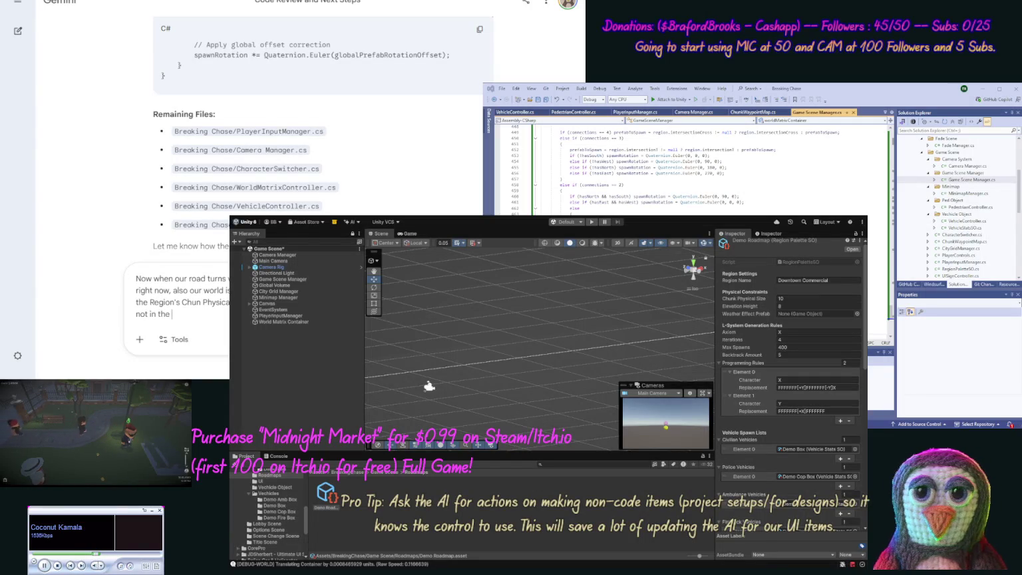
{"action": "type", "text": "world."}
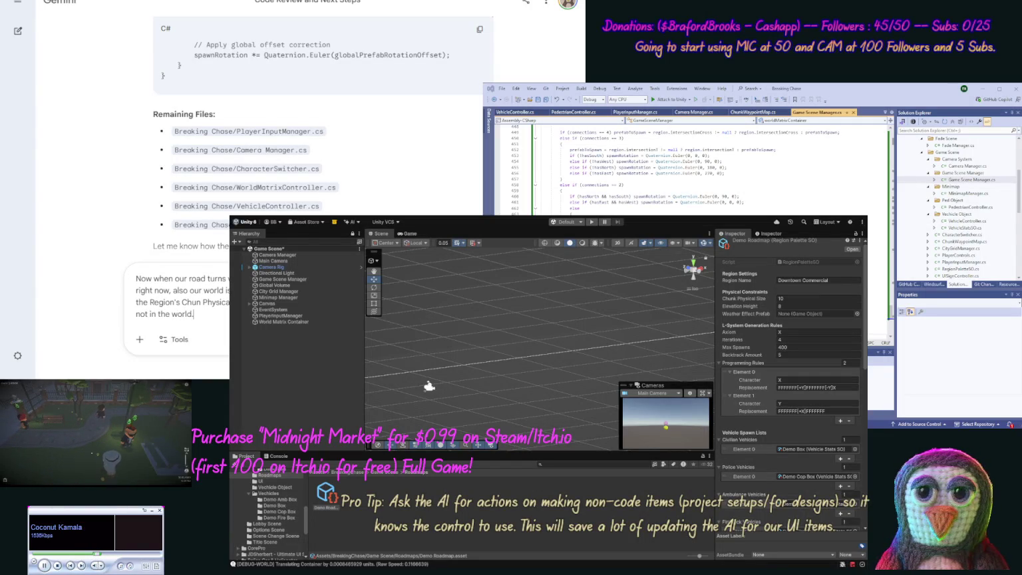
{"action": "type", "text": ")"}
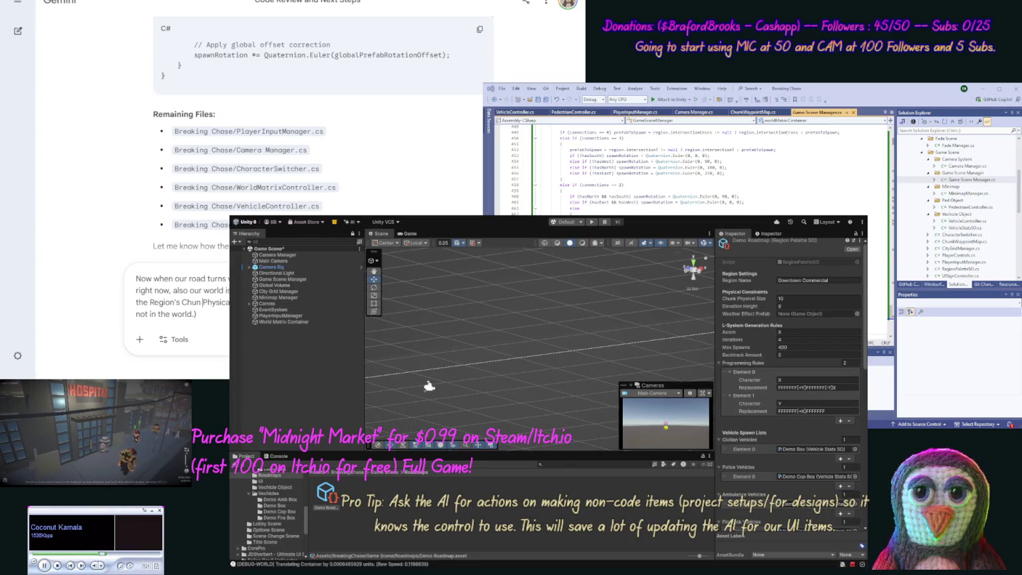
{"action": "type", "text": "k"}
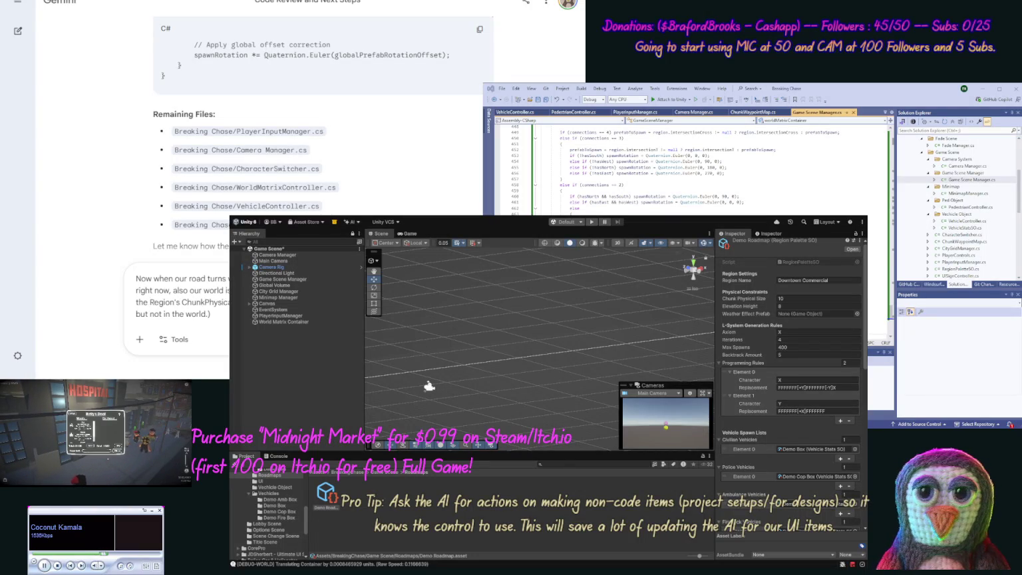
{"action": "key", "text": "Return"}
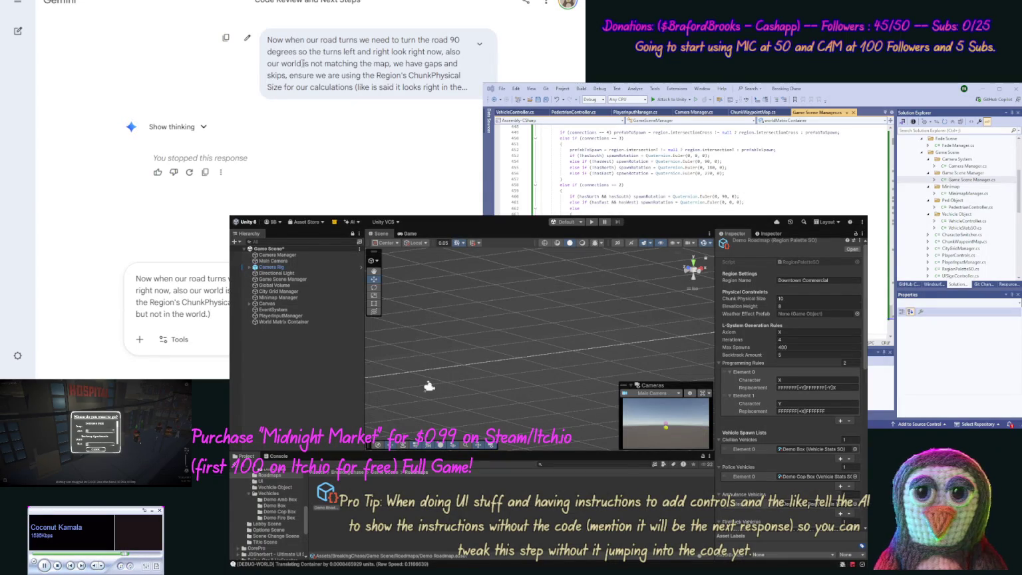
{"action": "left_click", "coordinate": [246, 38]}
Correct the sent Gemini request to read 'Chunk Physical Size', resend it, and clear the prompt box
{"action": "left_click", "coordinate": [254, 67]}
{"action": "left_click", "coordinate": [468, 118]}
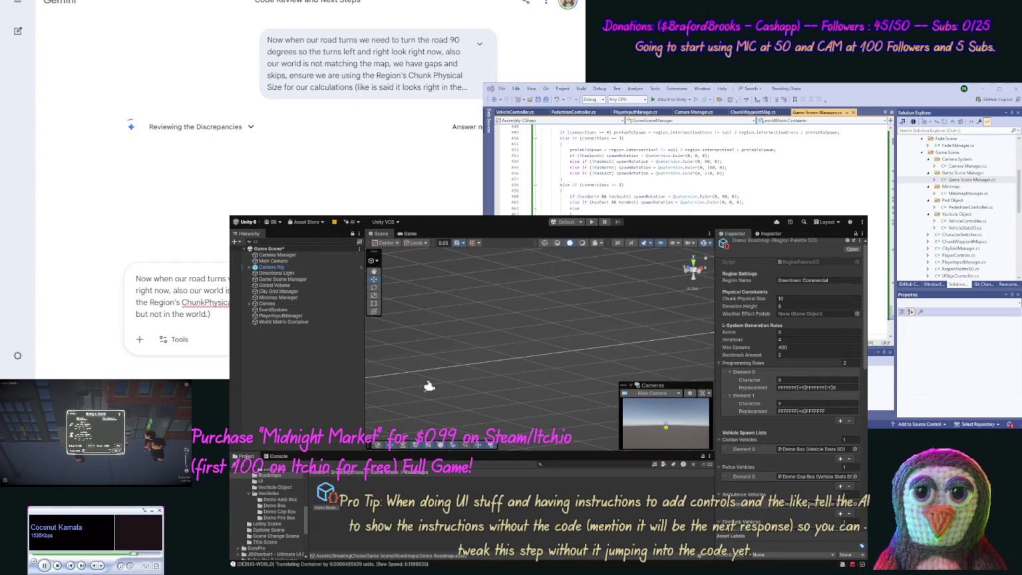
{"action": "key", "text": "ctrl+a"}
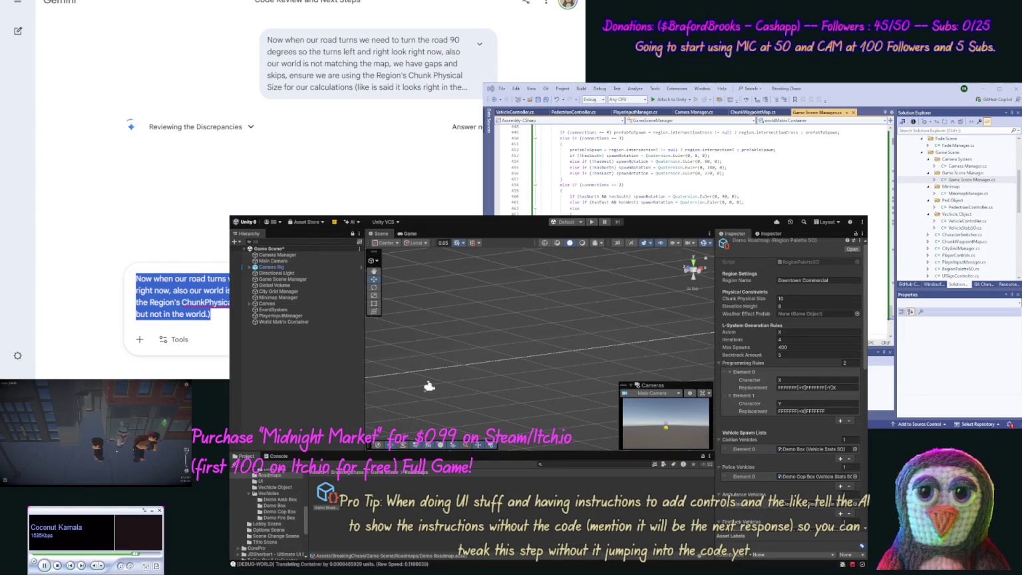
{"action": "key", "text": "BackSpace"}
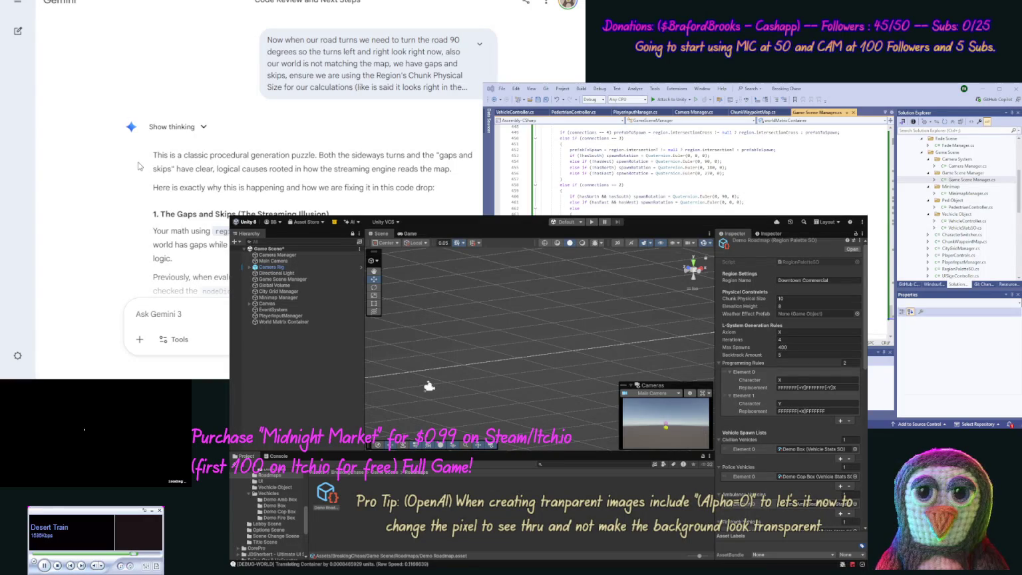
Copy Gemini's updated GameSceneManager C# code and paste it over everything in Game Scene Manager.cs
{"action": "scroll", "coordinate": [137, 166], "scroll_direction": "down", "scroll_amount": 1}
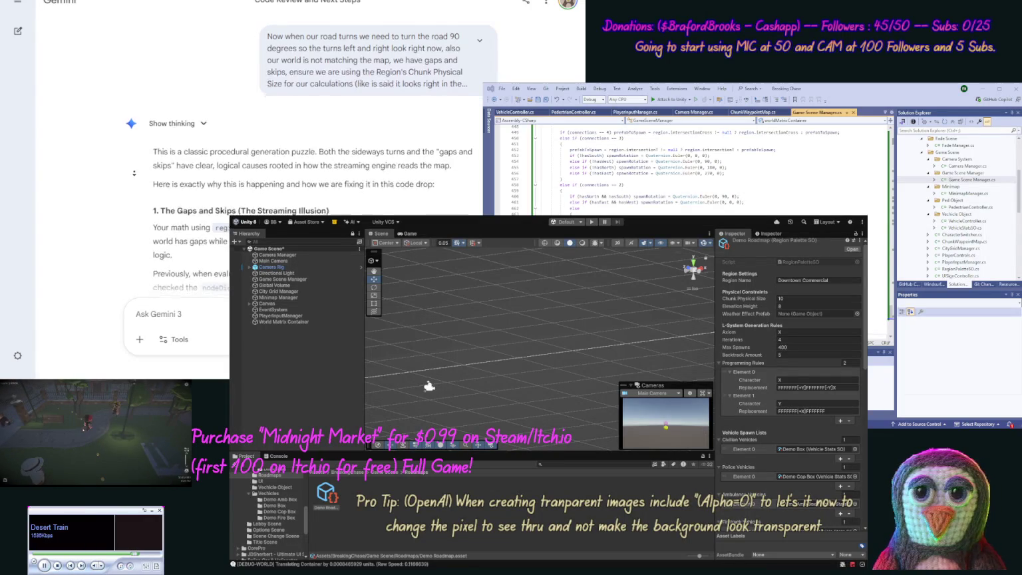
{"action": "scroll", "coordinate": [128, 179], "scroll_direction": "down", "scroll_amount": 5}
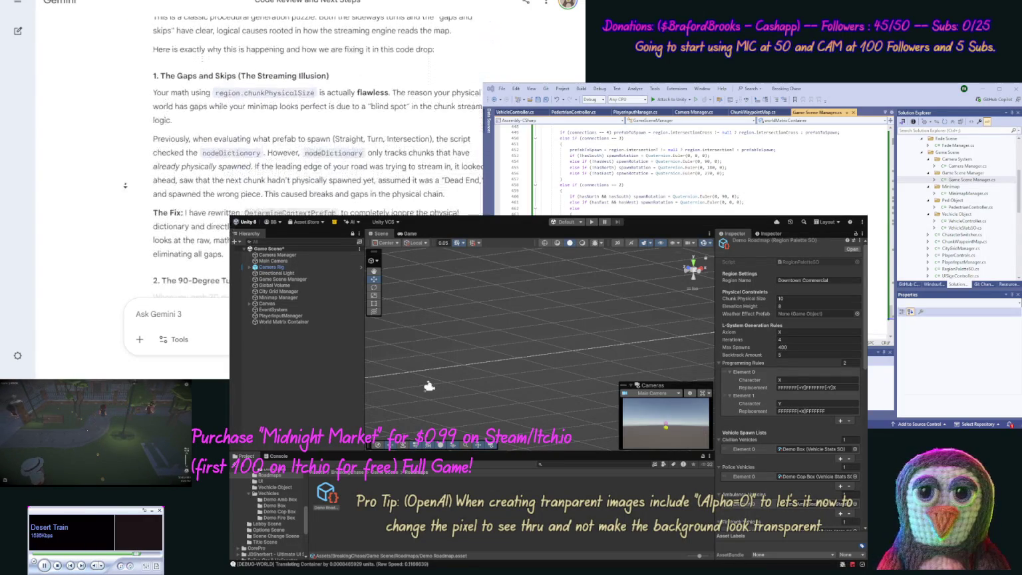
{"action": "scroll", "coordinate": [124, 187], "scroll_direction": "down", "scroll_amount": 8}
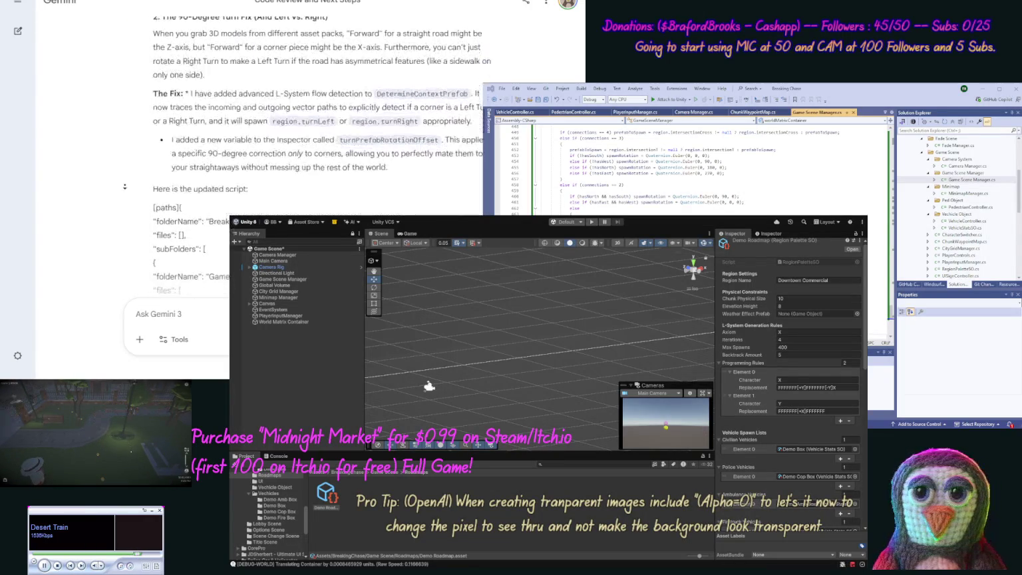
{"action": "scroll", "coordinate": [125, 187], "scroll_direction": "down", "scroll_amount": 5}
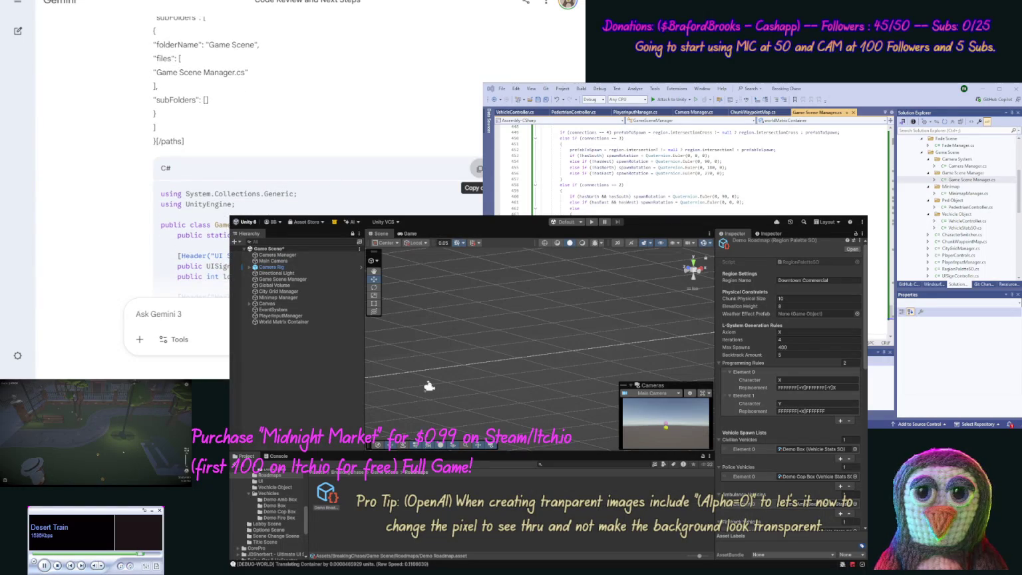
{"action": "left_click", "coordinate": [479, 169]}
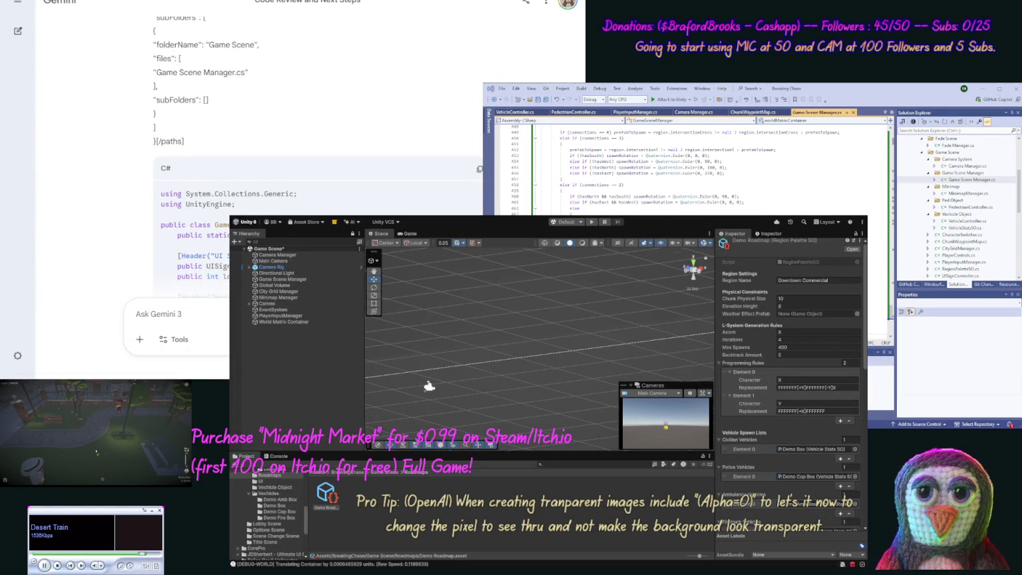
{"action": "left_click", "coordinate": [500, 100]}
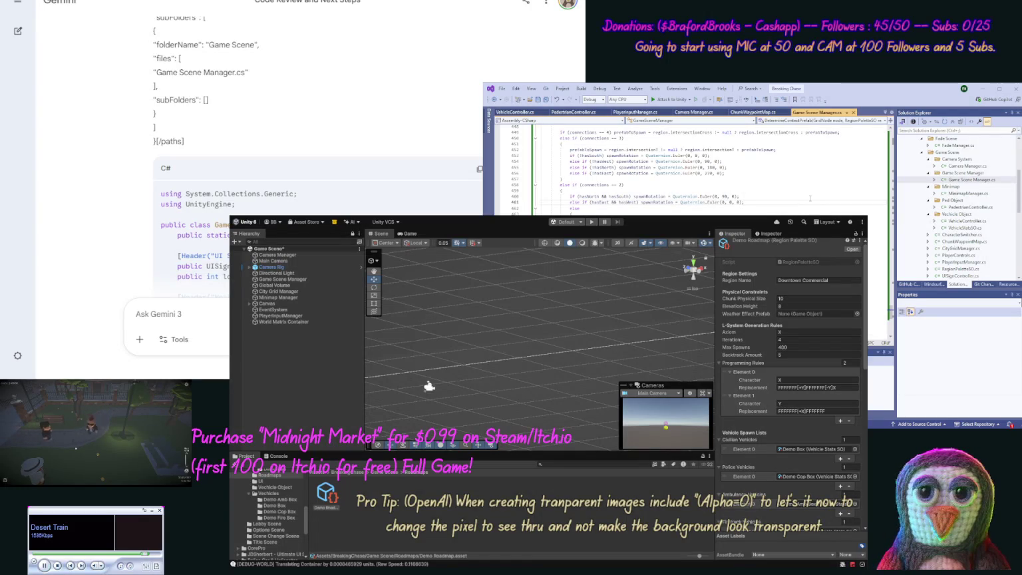
{"action": "key", "text": "ctrl+a"}
{"action": "key", "text": "ctrl+v"}
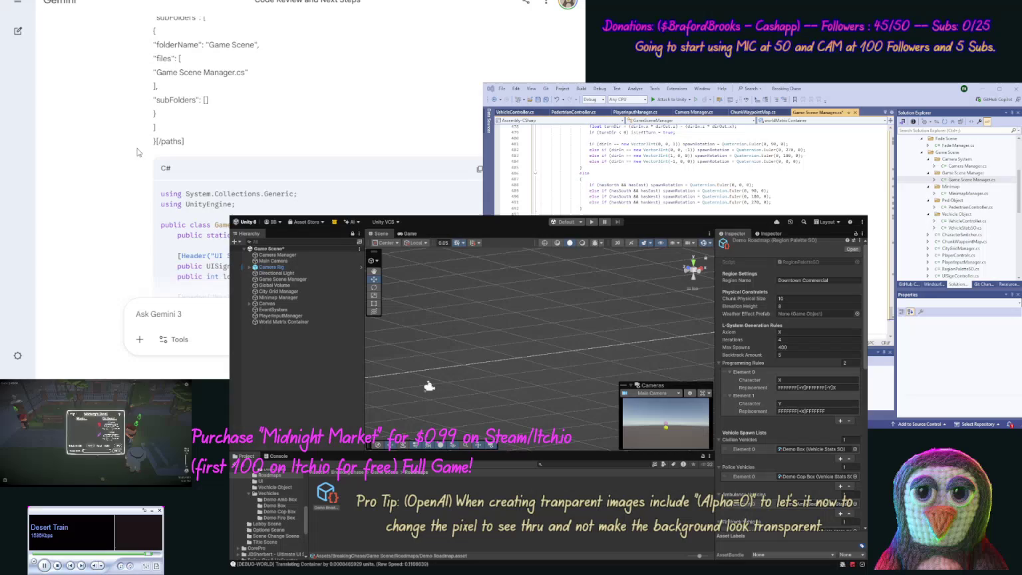
Read through Gemini's remaining code and its rotation-offset tuning notes, then save Game Scene Manager.cs
{"action": "scroll", "coordinate": [129, 179], "scroll_direction": "down", "scroll_amount": 2}
{"action": "scroll", "coordinate": [128, 179], "scroll_direction": "down", "scroll_amount": 10}
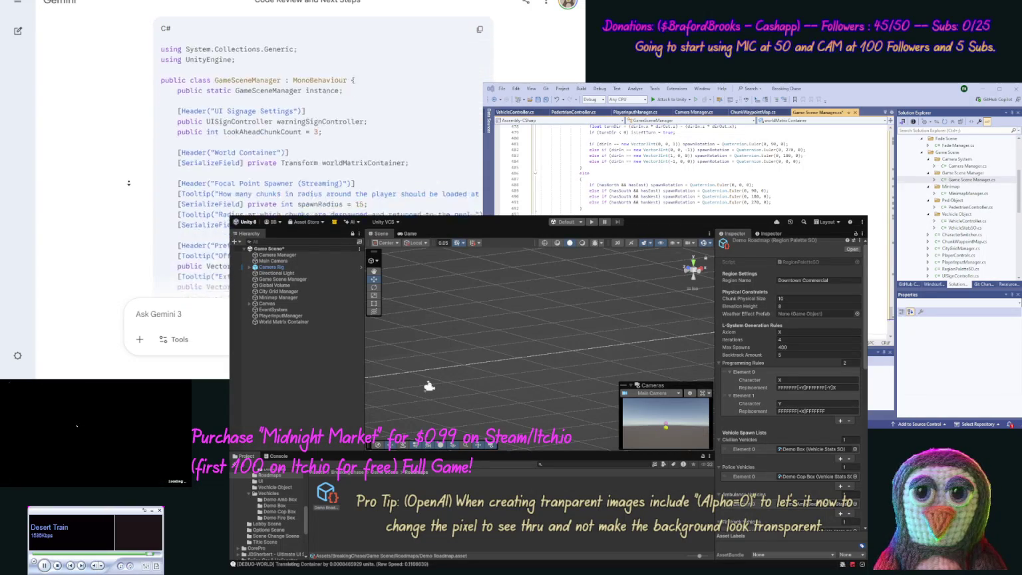
{"action": "scroll", "coordinate": [119, 187], "scroll_direction": "down", "scroll_amount": 10}
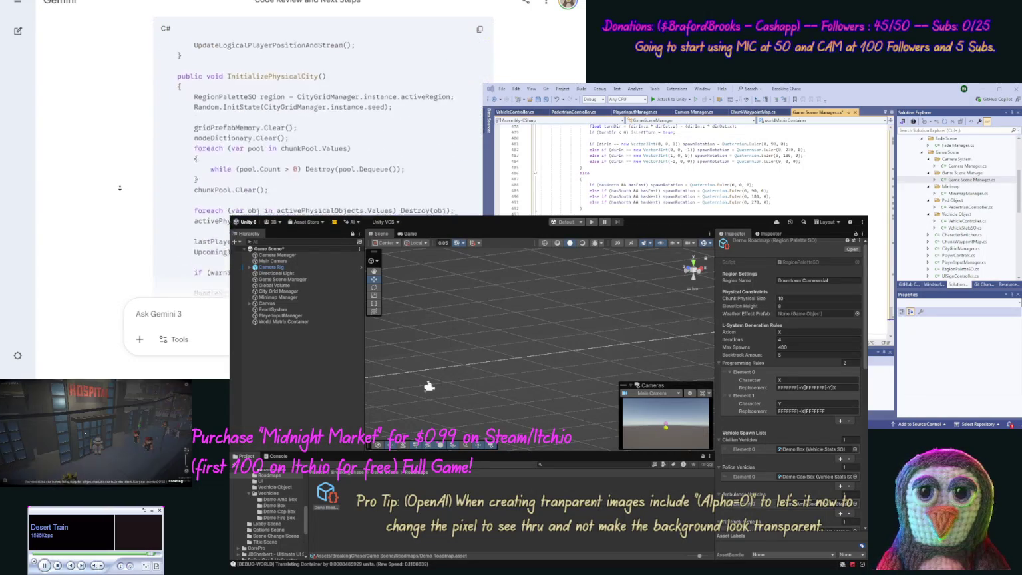
{"action": "scroll", "coordinate": [120, 187], "scroll_direction": "down", "scroll_amount": 10}
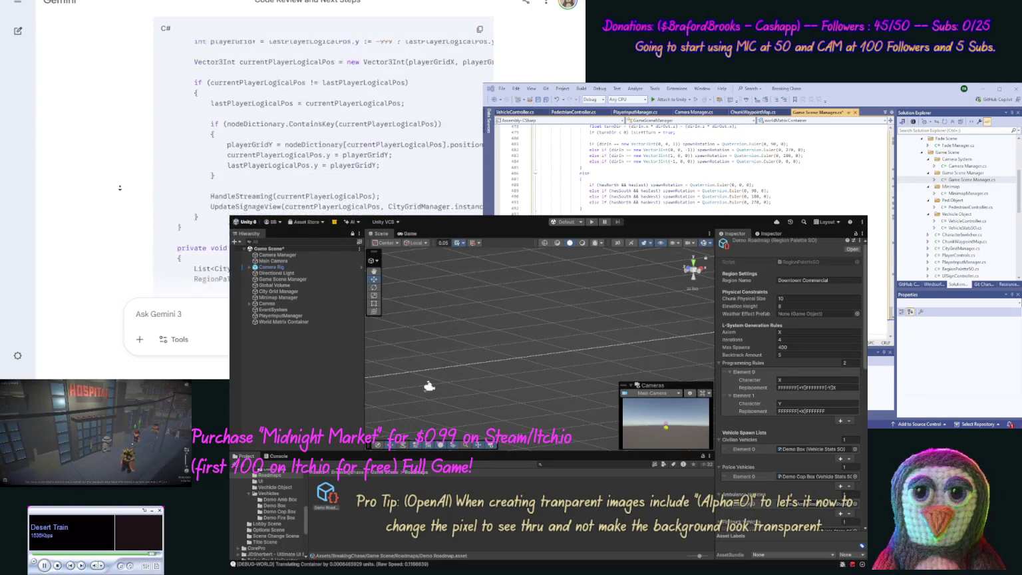
{"action": "scroll", "coordinate": [120, 188], "scroll_direction": "down", "scroll_amount": 10}
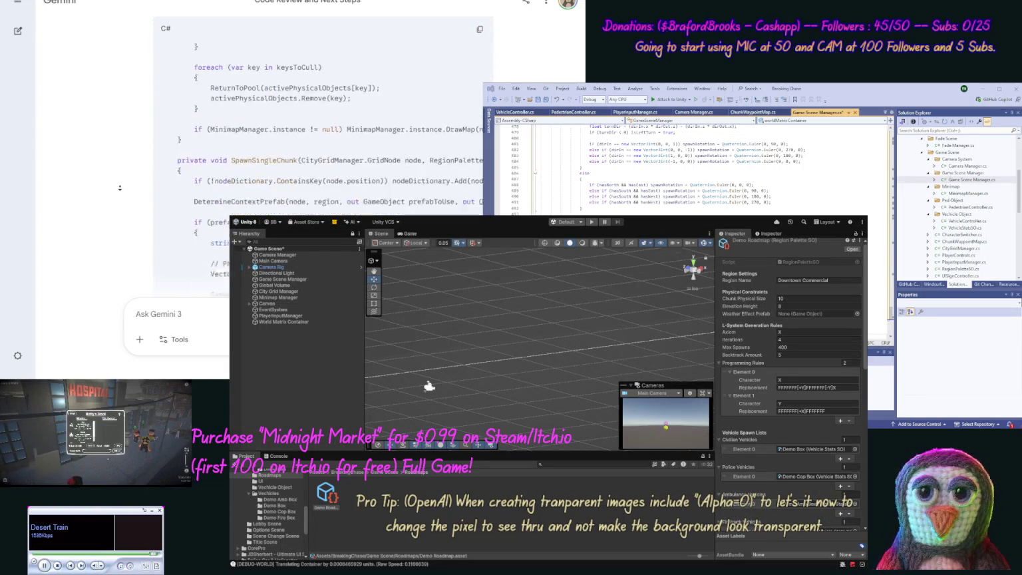
{"action": "scroll", "coordinate": [114, 189], "scroll_direction": "down", "scroll_amount": 10}
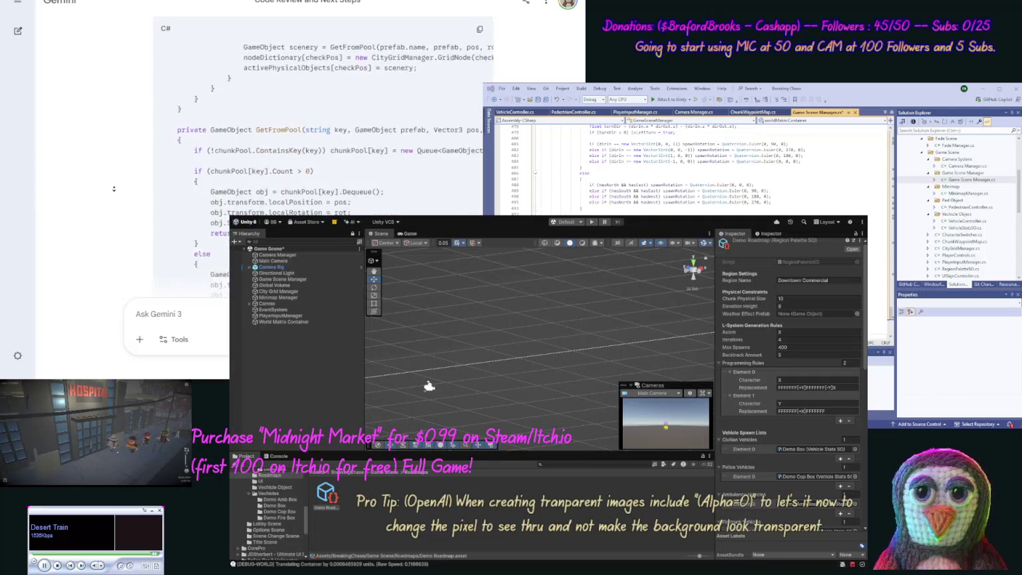
{"action": "scroll", "coordinate": [114, 188], "scroll_direction": "down", "scroll_amount": 10}
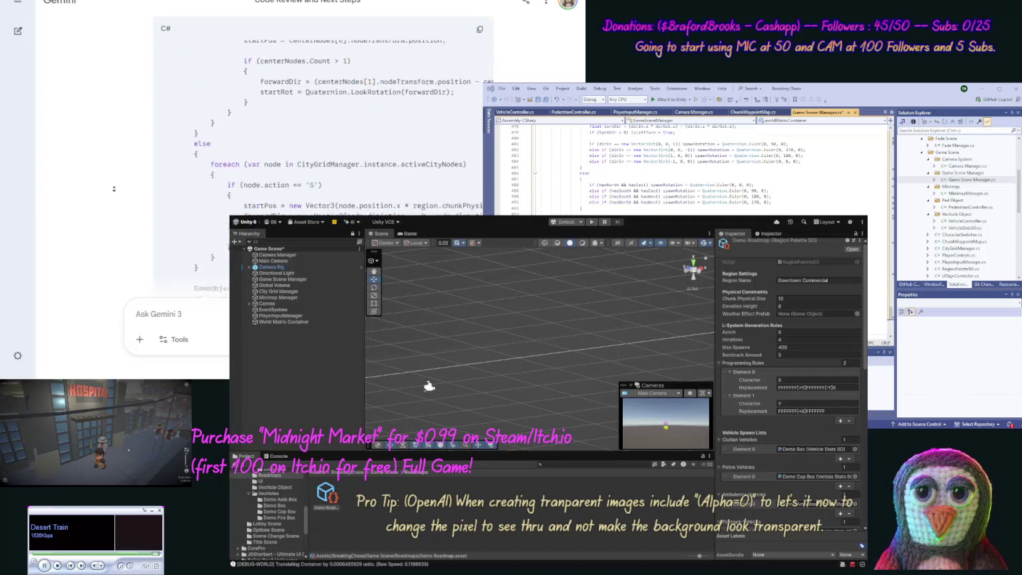
{"action": "scroll", "coordinate": [113, 188], "scroll_direction": "down", "scroll_amount": 10}
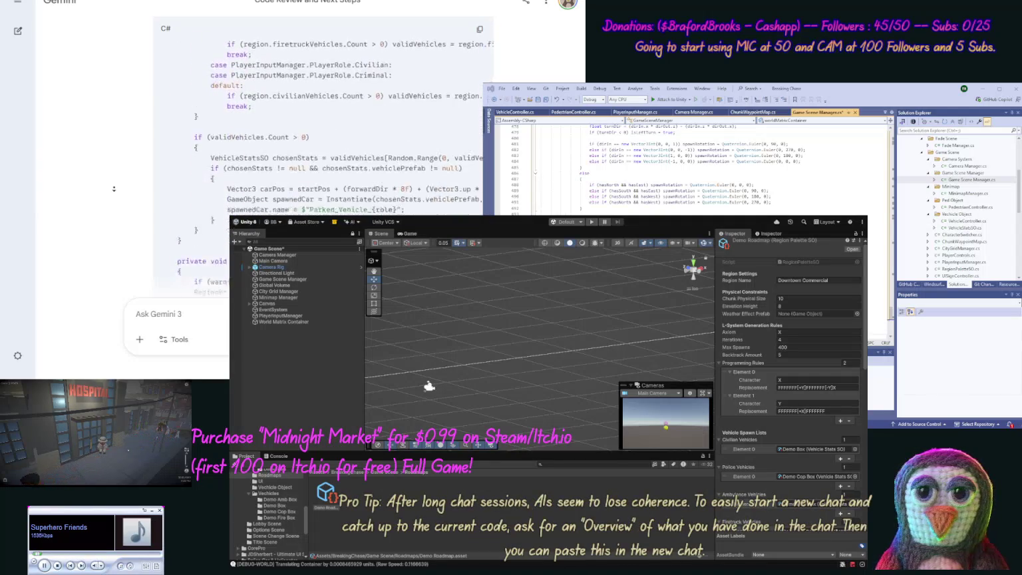
{"action": "scroll", "coordinate": [114, 188], "scroll_direction": "down", "scroll_amount": 10}
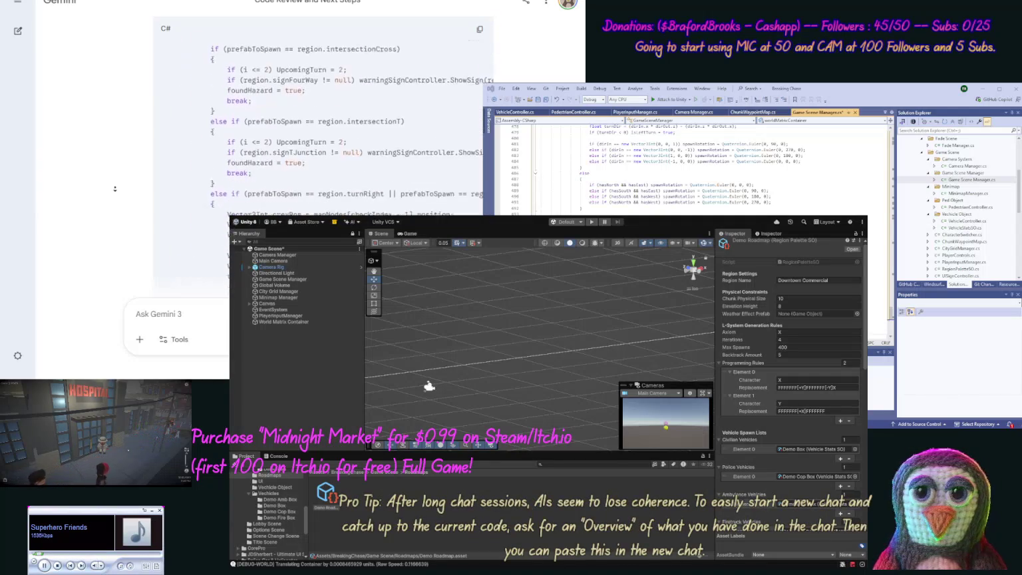
{"action": "scroll", "coordinate": [119, 190], "scroll_direction": "down", "scroll_amount": 10}
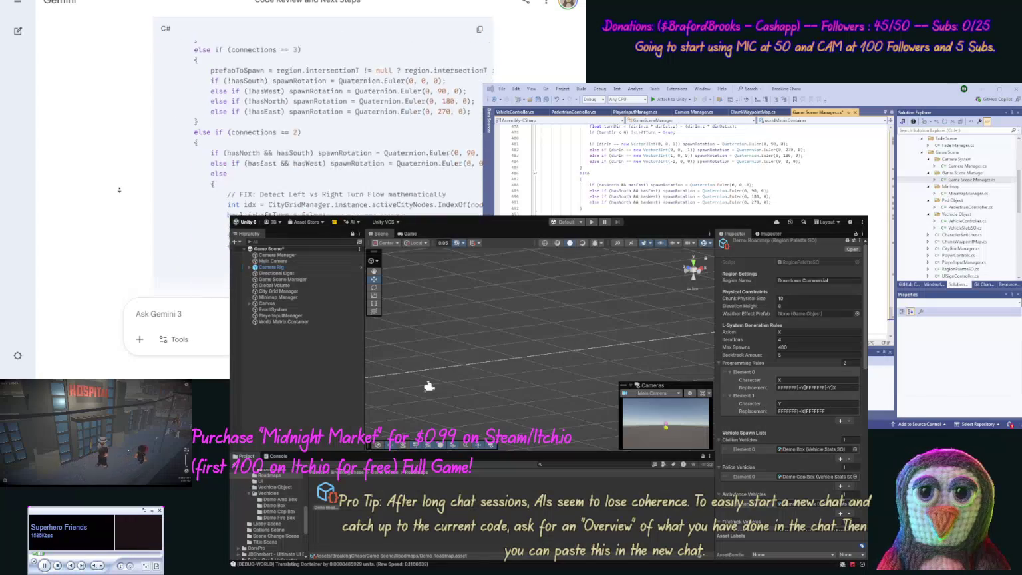
{"action": "scroll", "coordinate": [119, 190], "scroll_direction": "down", "scroll_amount": 2}
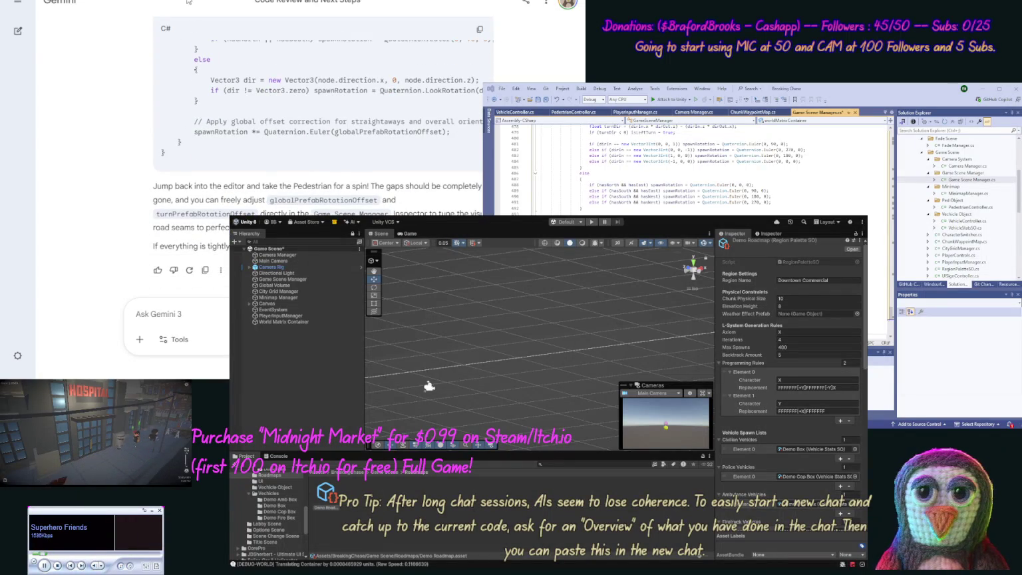
{"action": "left_click", "coordinate": [546, 99]}
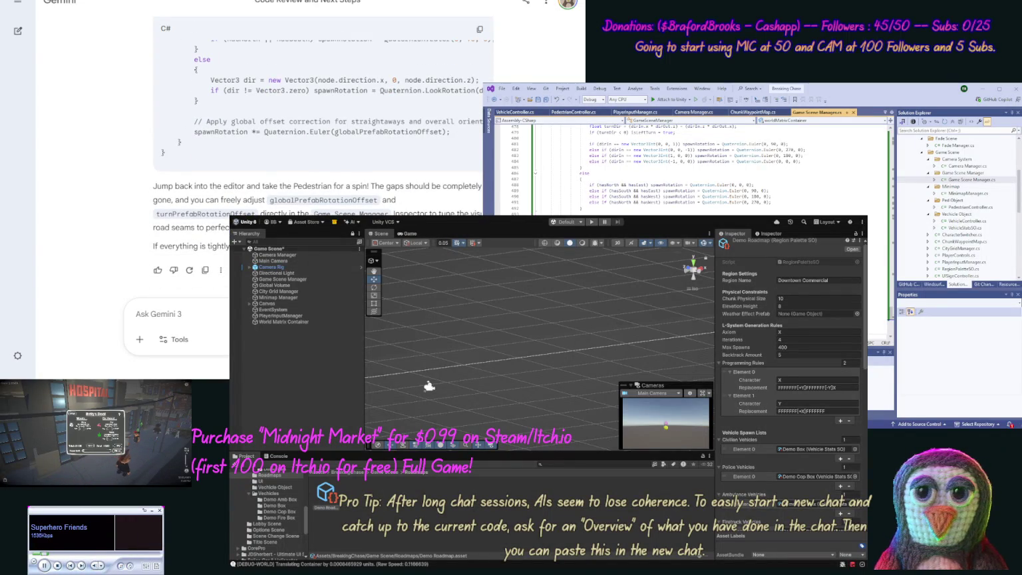